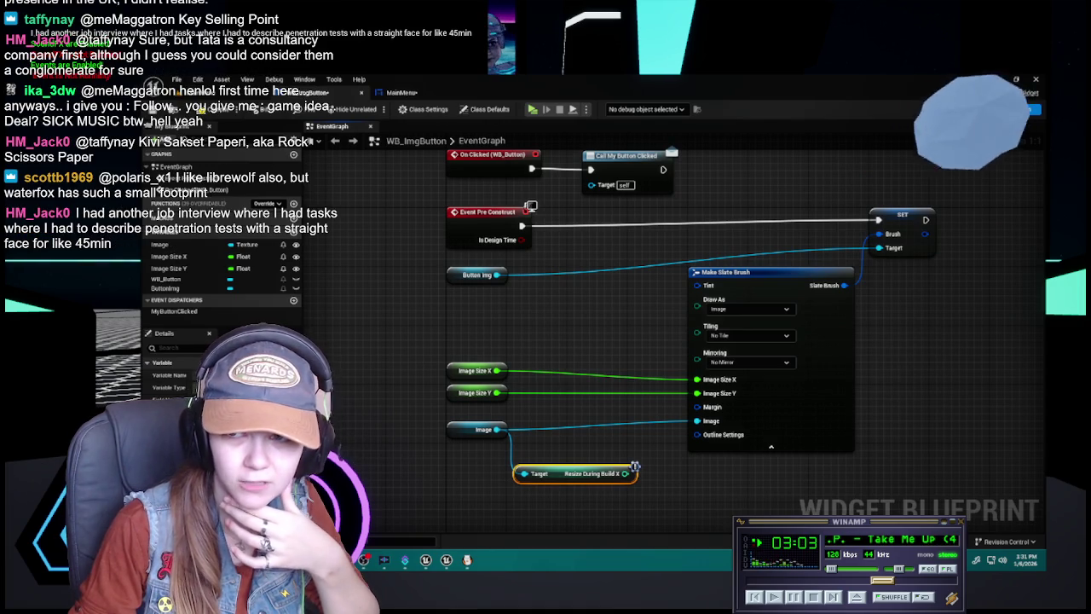
Check the Twitch earnings dashboard, then return to the Unreal editor
key(alt+Tab)
mouse_move(819, 204)
mouse_down()
mouse_move(771, 198)
mouse_move(865, 161)
mouse_up()
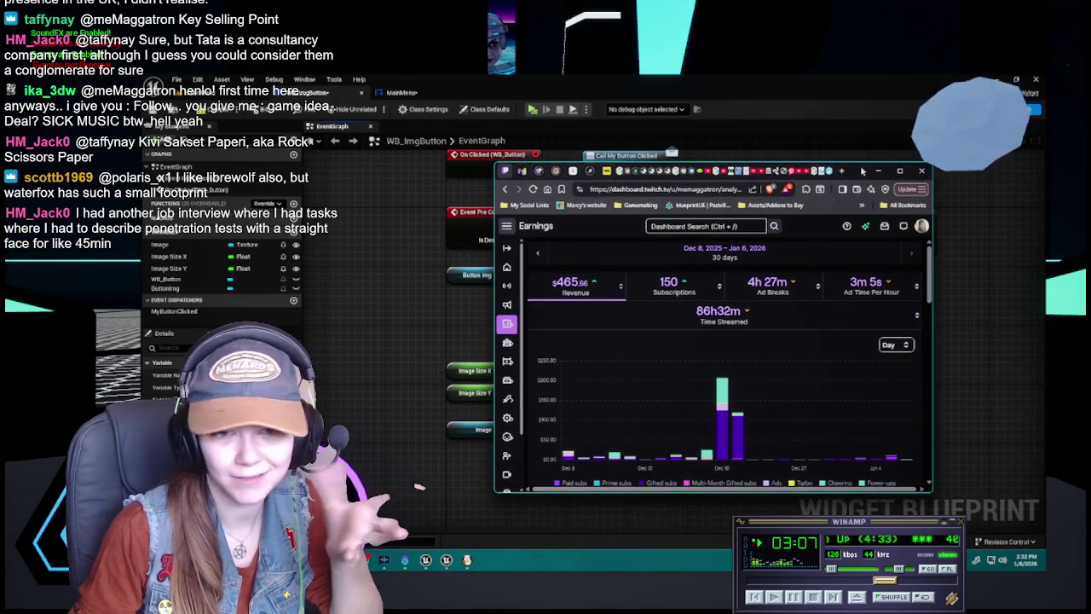
scroll(844, 324, down, 2)
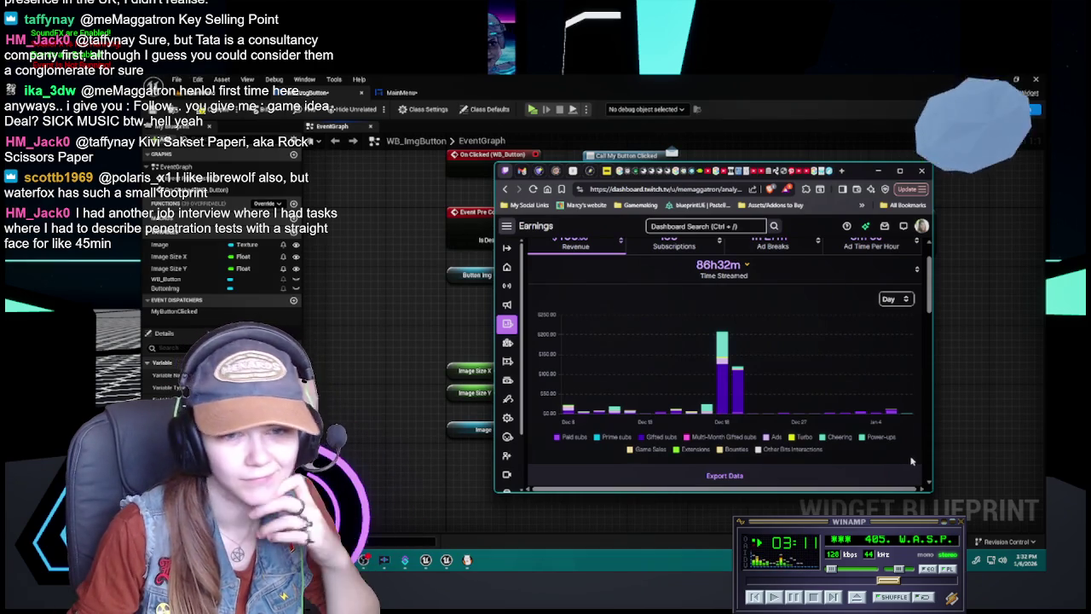
mouse_move(721, 443)
mouse_move(735, 377)
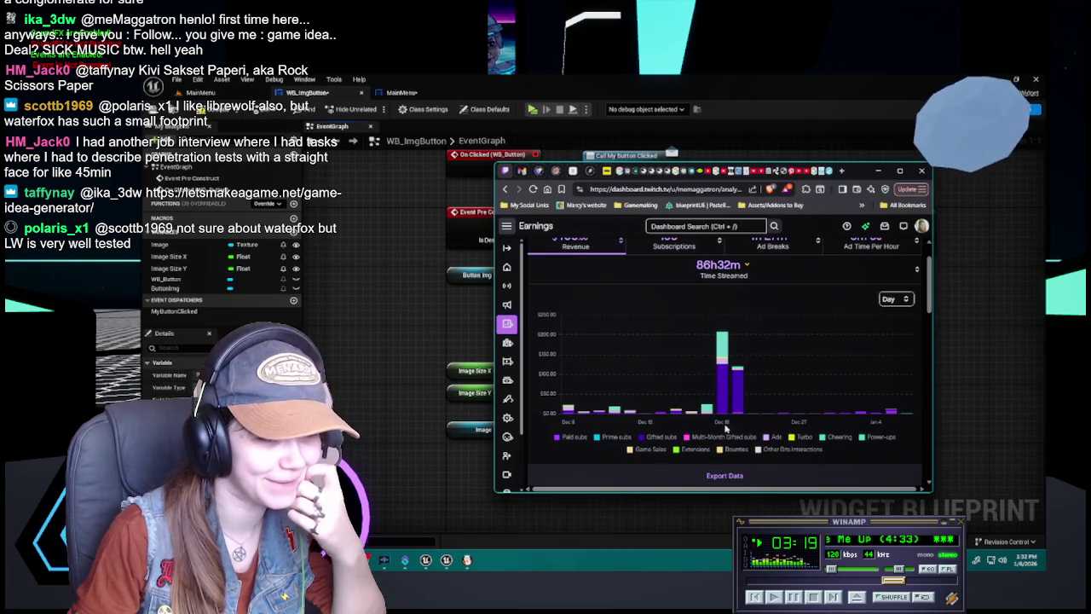
mouse_move(782, 395)
key(alt+Tab)
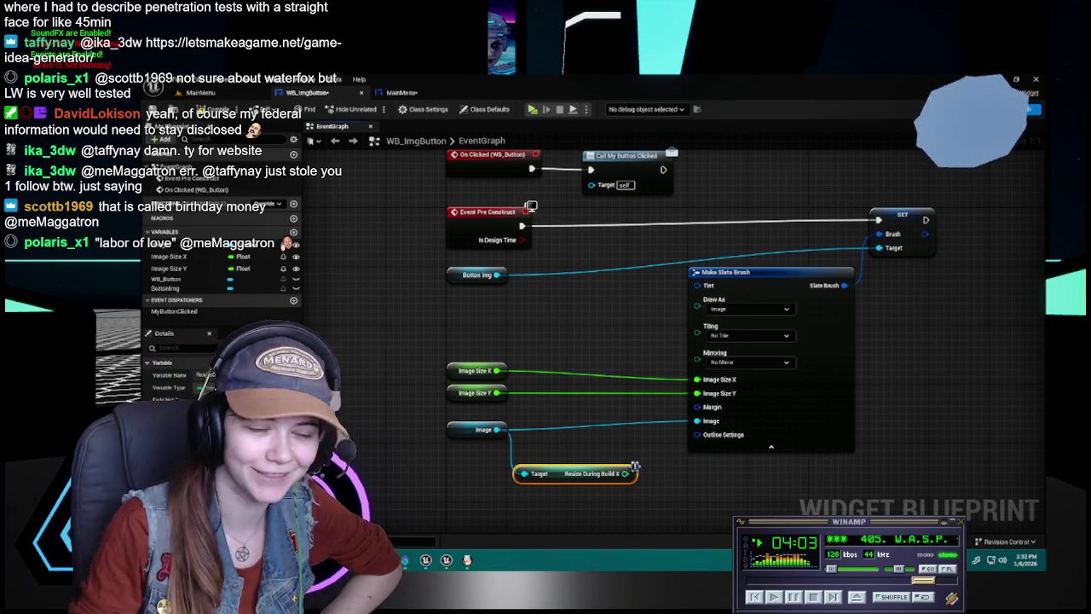
Delete the Resize During Build node from the WB_ImgButton graph and show the MainMenu designer
click(243, 96)
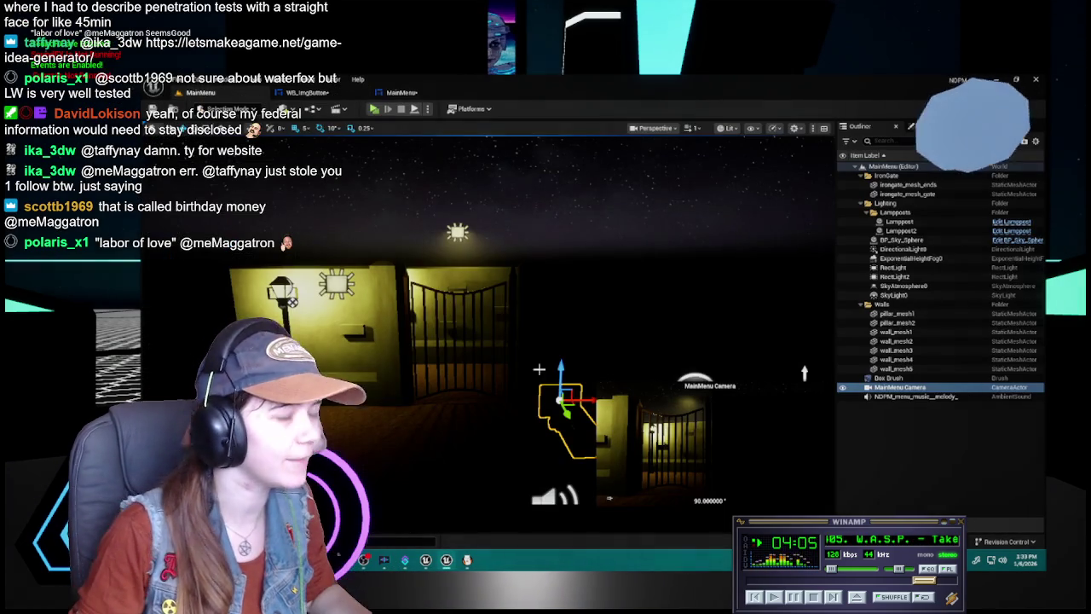
click(318, 93)
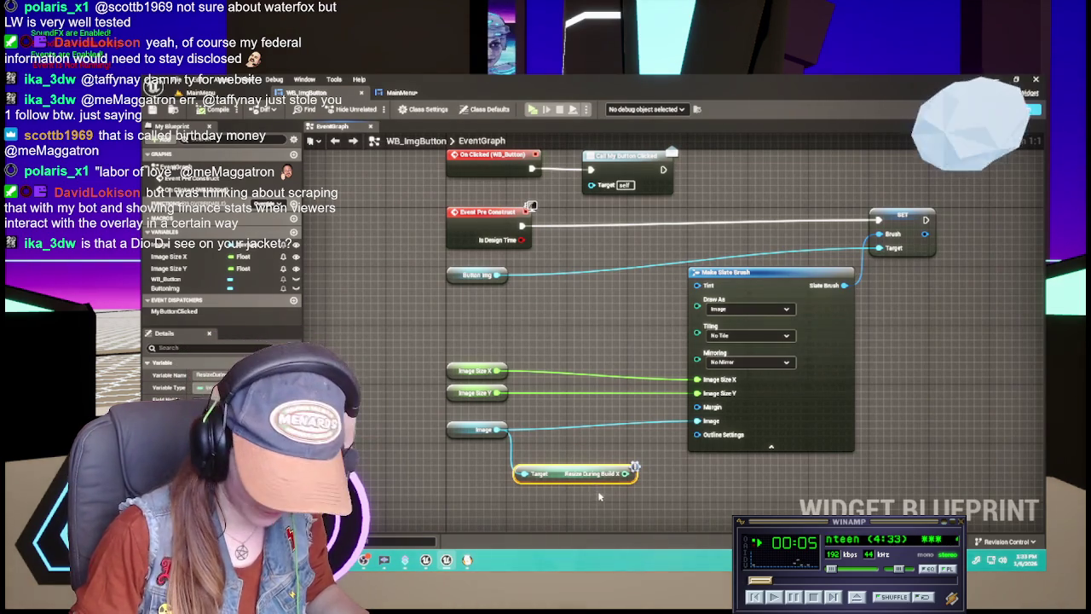
key(Delete)
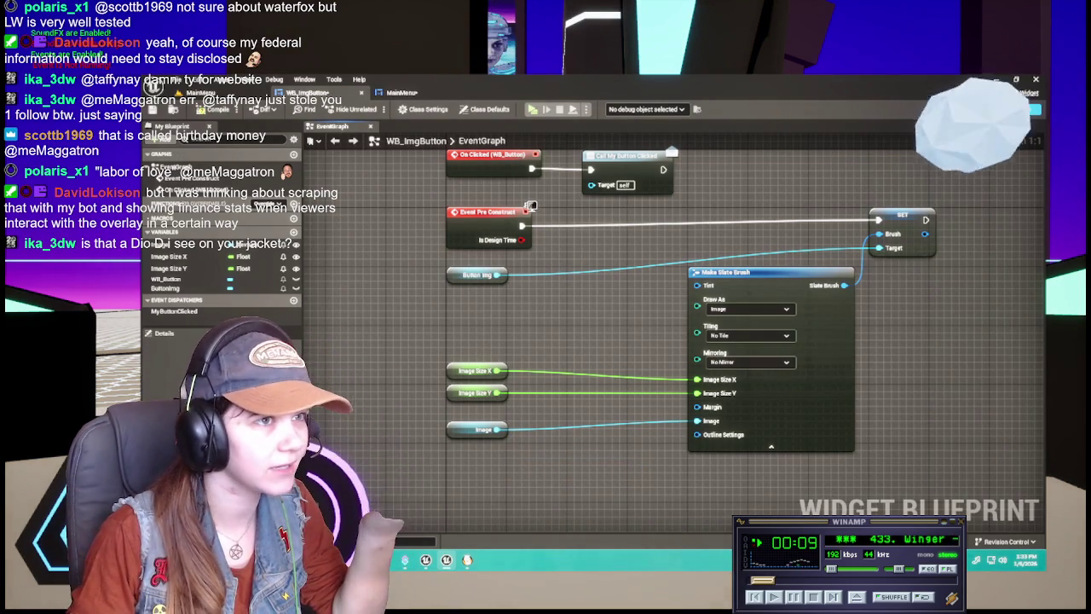
click(380, 95)
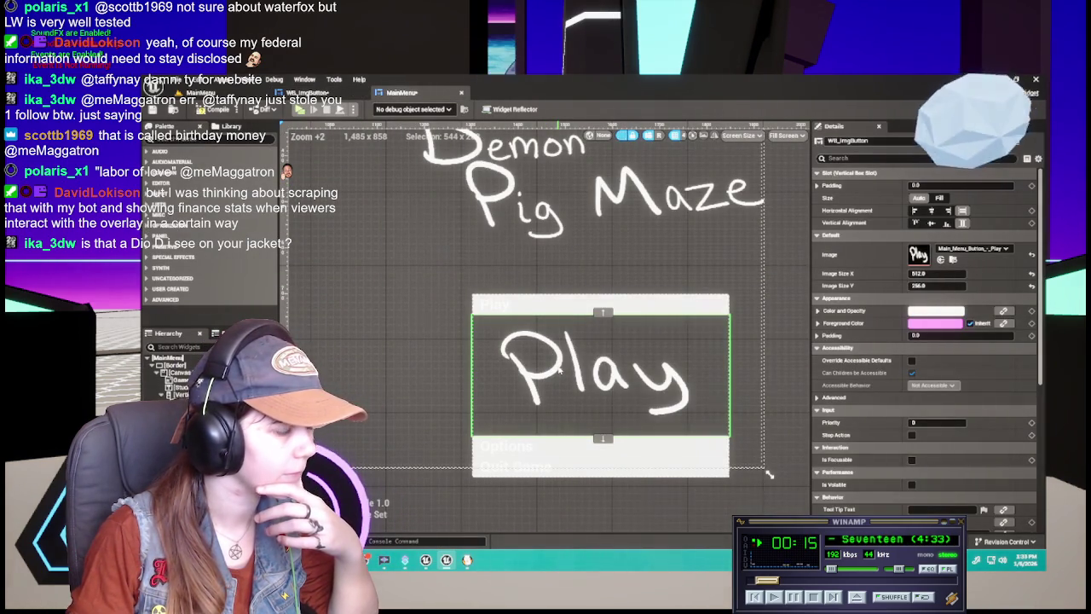
click(183, 403)
right_click(184, 403)
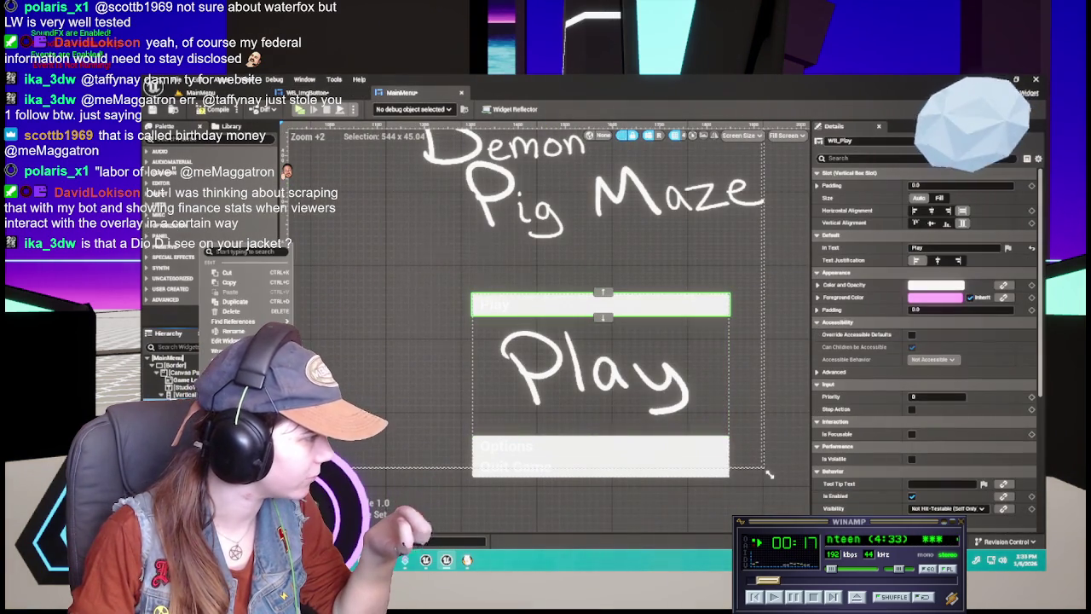
mouse_move(208, 362)
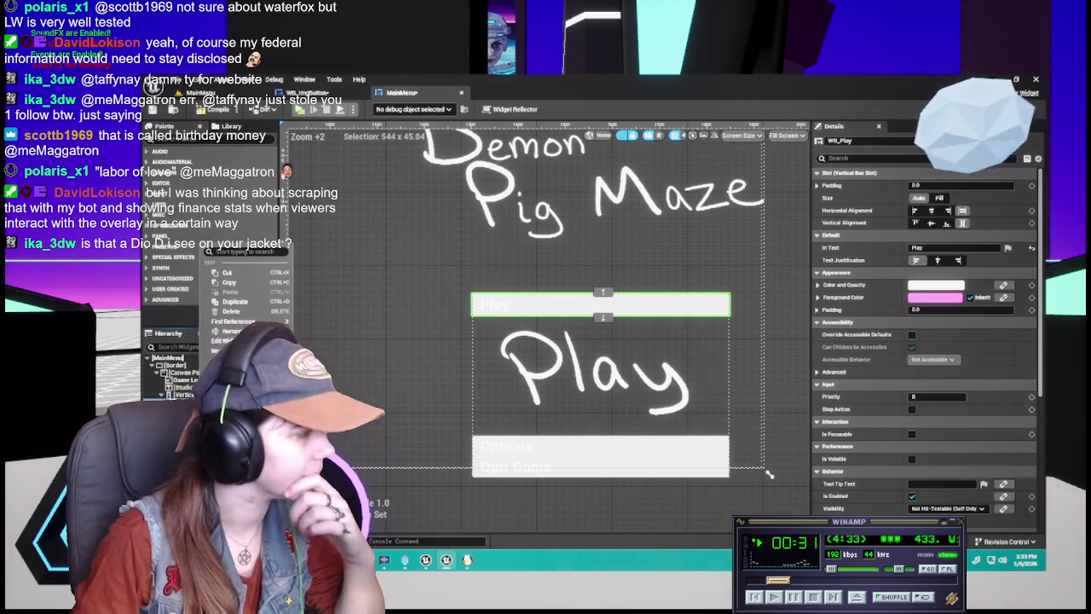
key(Escape)
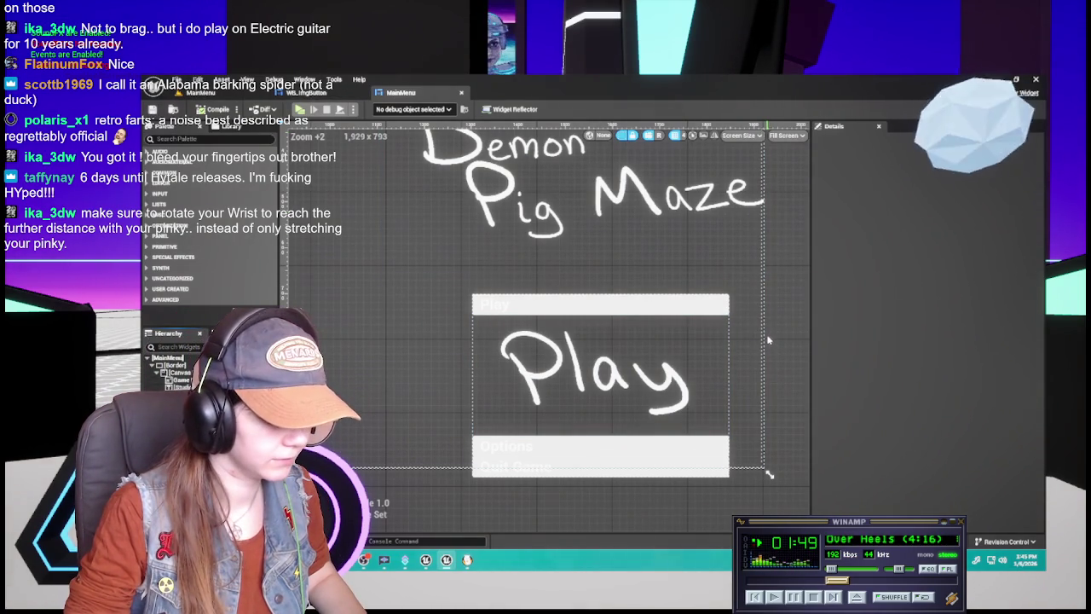
Return to the WB_ImgButton widget's event graph
click(320, 92)
click(1026, 109)
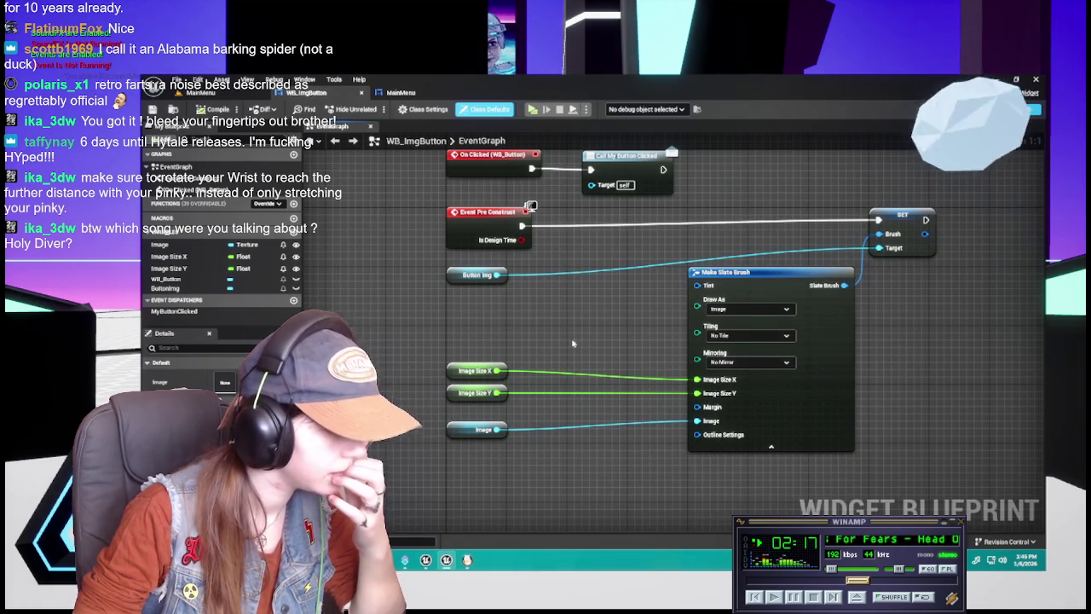
Recombine Make Slate Brush's Image Size X and Y into a single Image Size pin
right_click(698, 390)
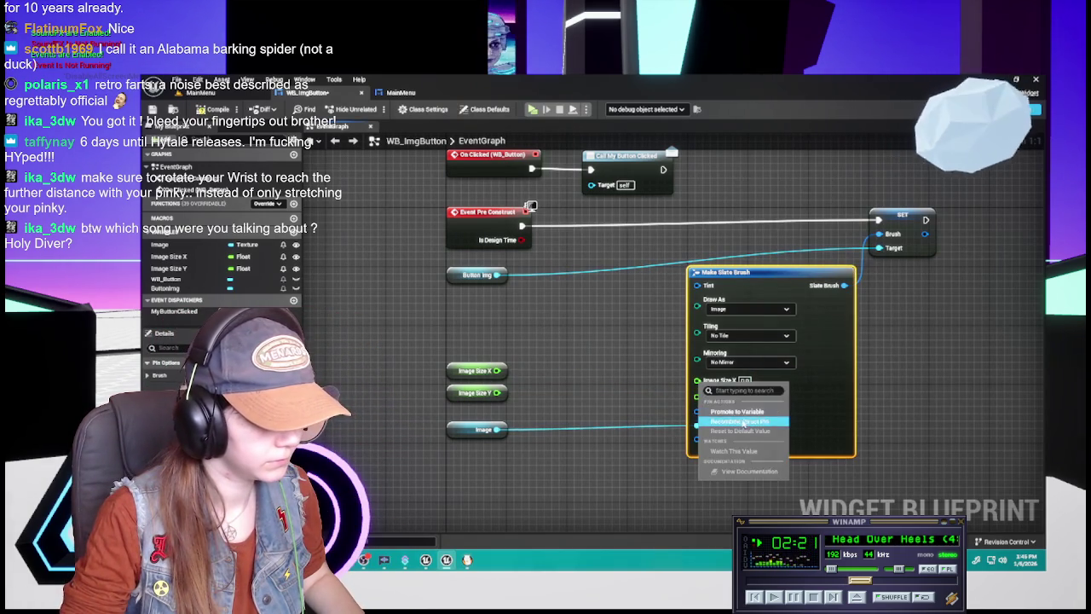
click(738, 421)
right_click(697, 380)
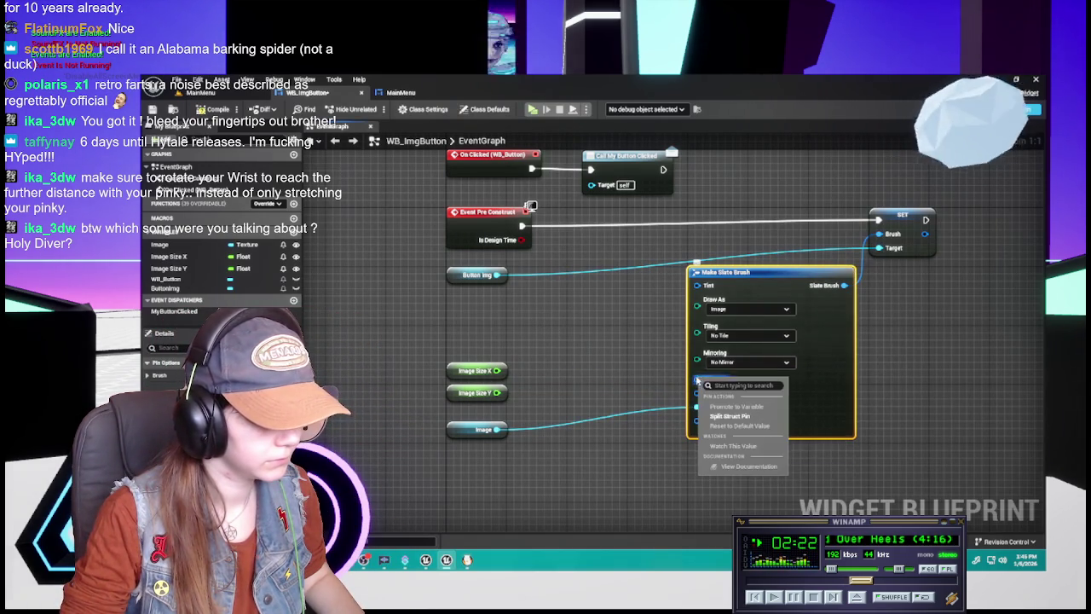
click(729, 416)
key(ctrl+z)
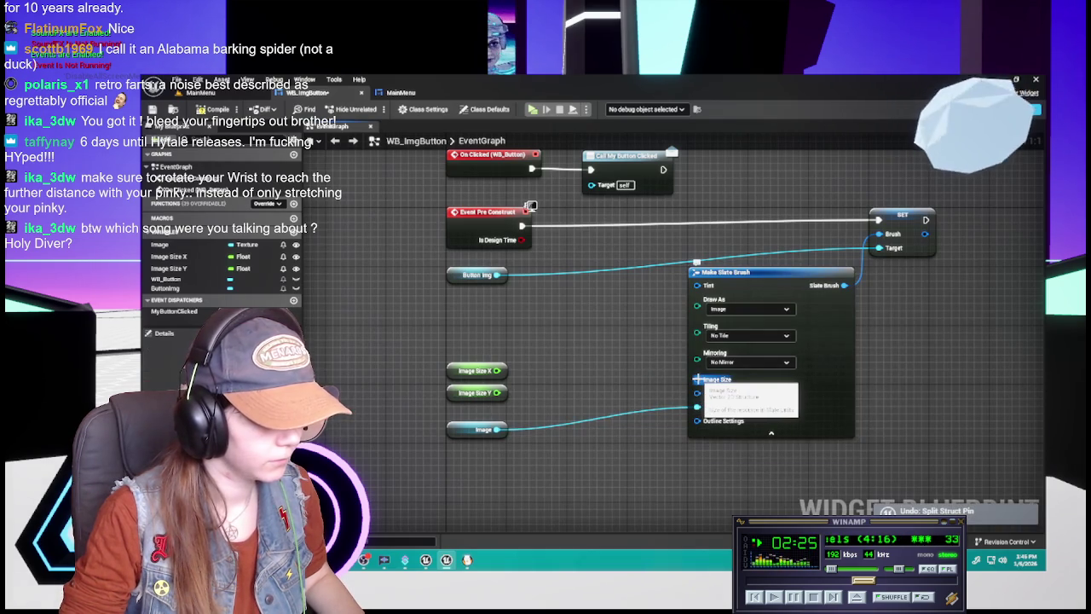
right_click(697, 379)
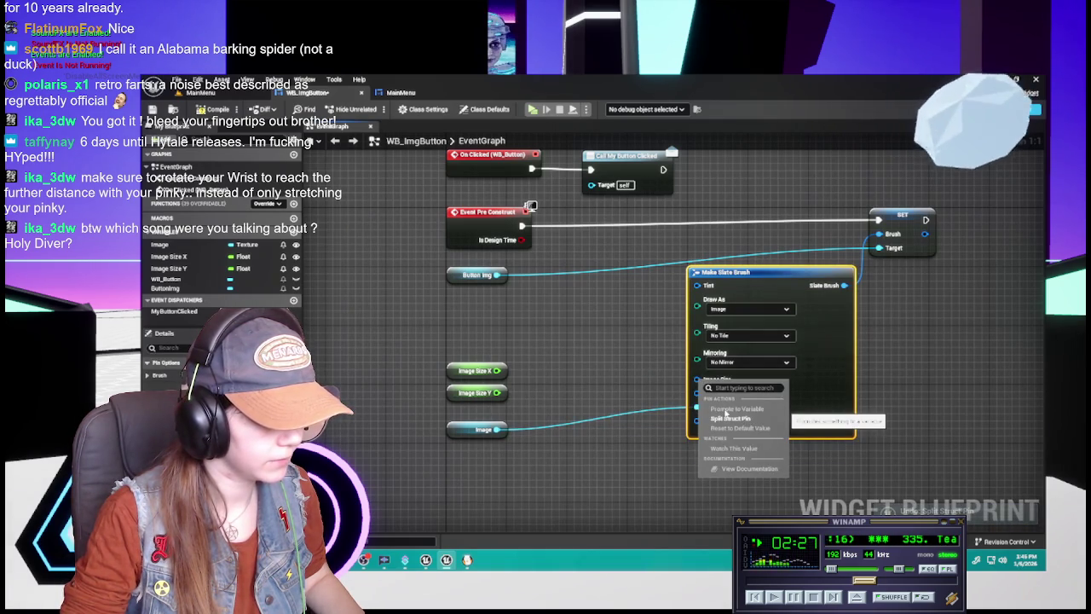
click(631, 383)
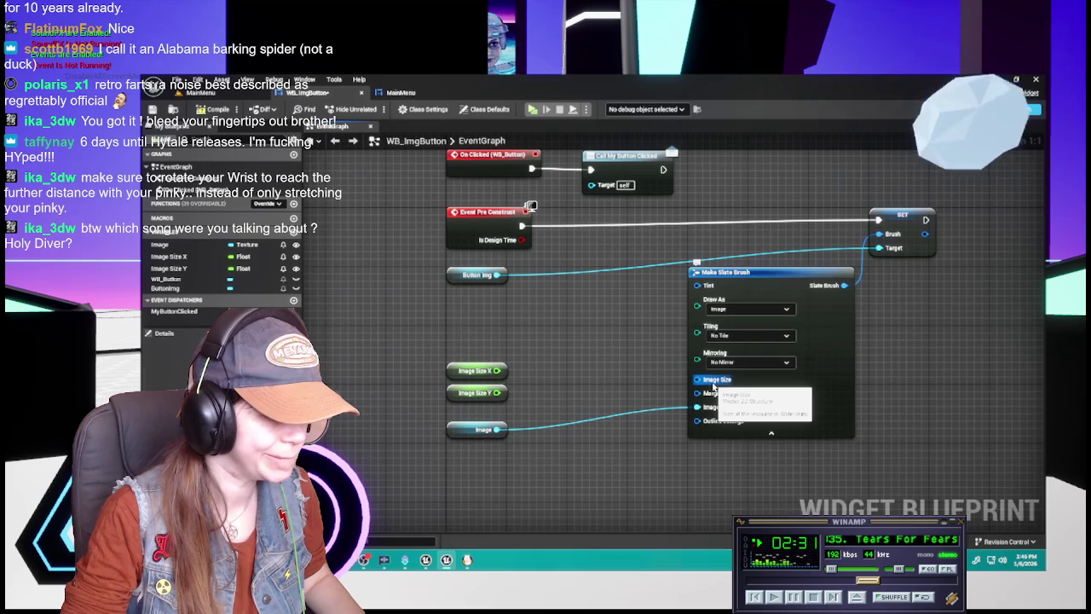
click(713, 388)
right_click(713, 385)
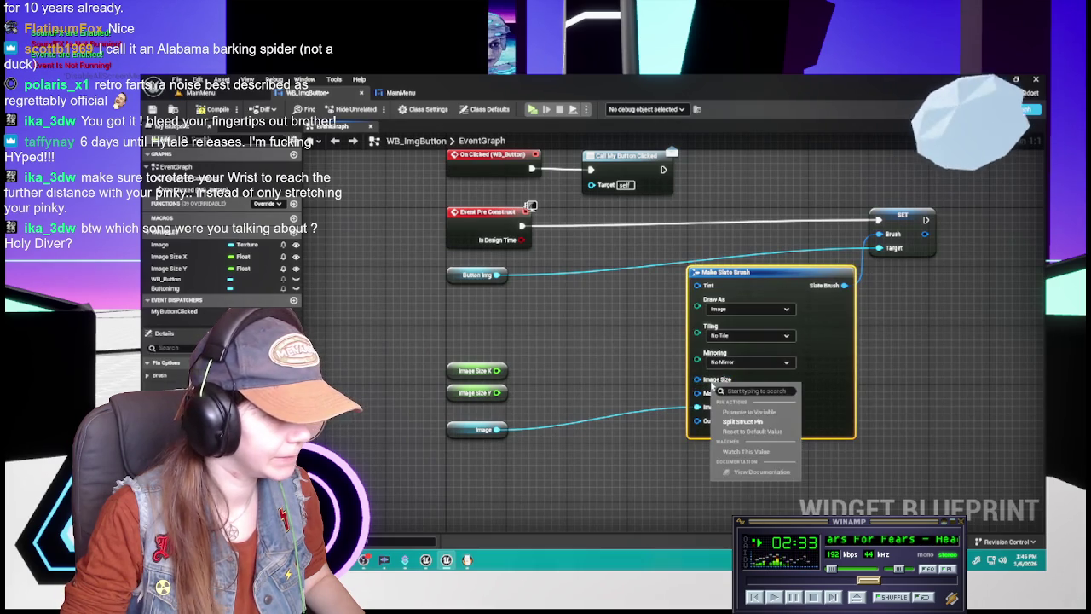
click(641, 381)
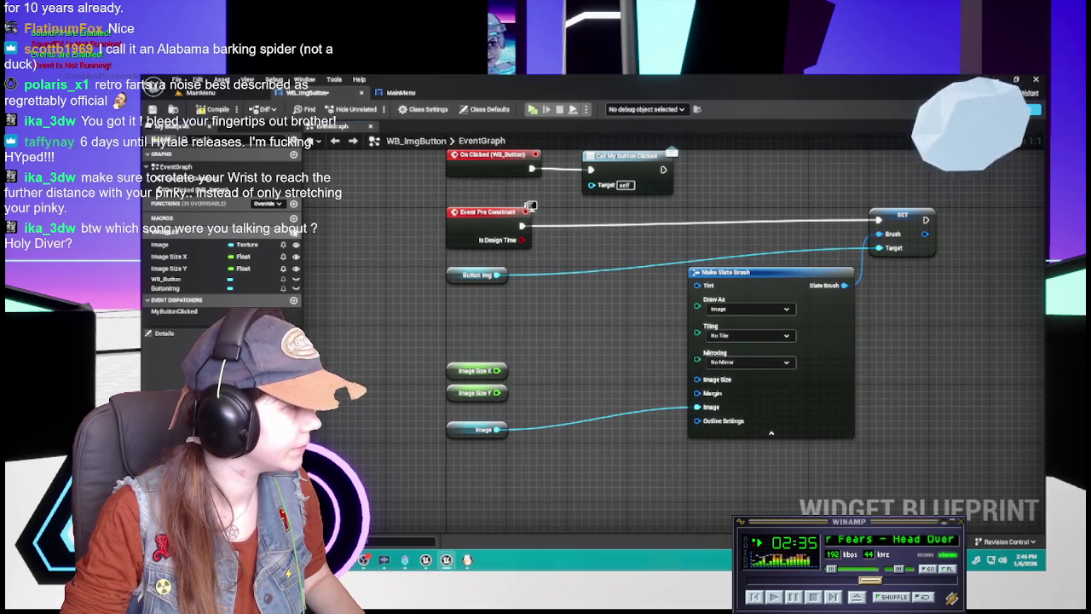
Add a variable named Image Size and search 'break vect' from the Image Size pin
click(293, 231)
text(Image)
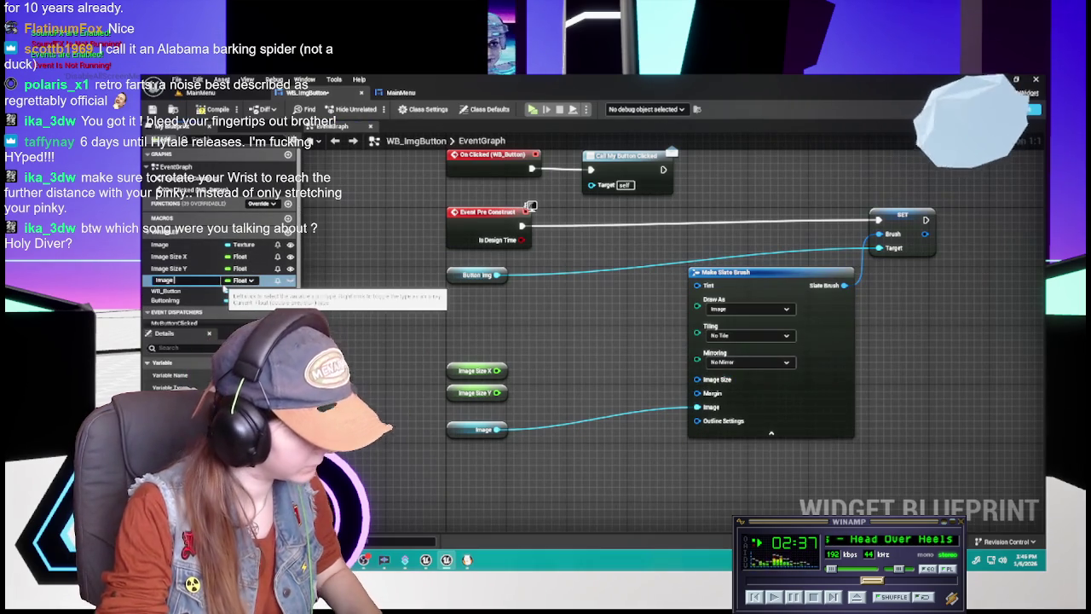
text( Size)
key(Return)
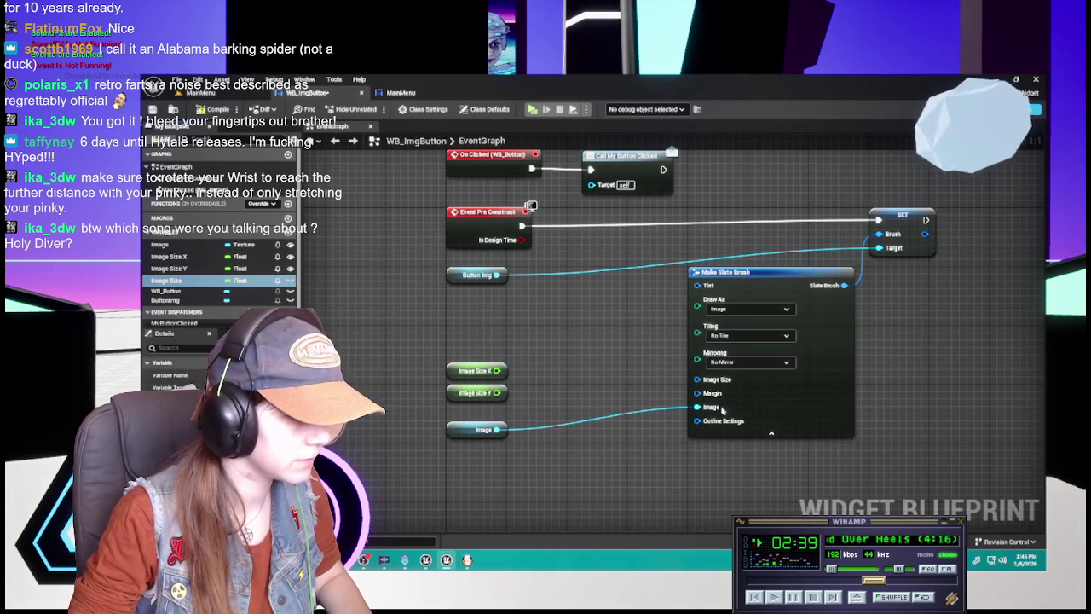
drag(708, 383, 596, 386)
text(break)
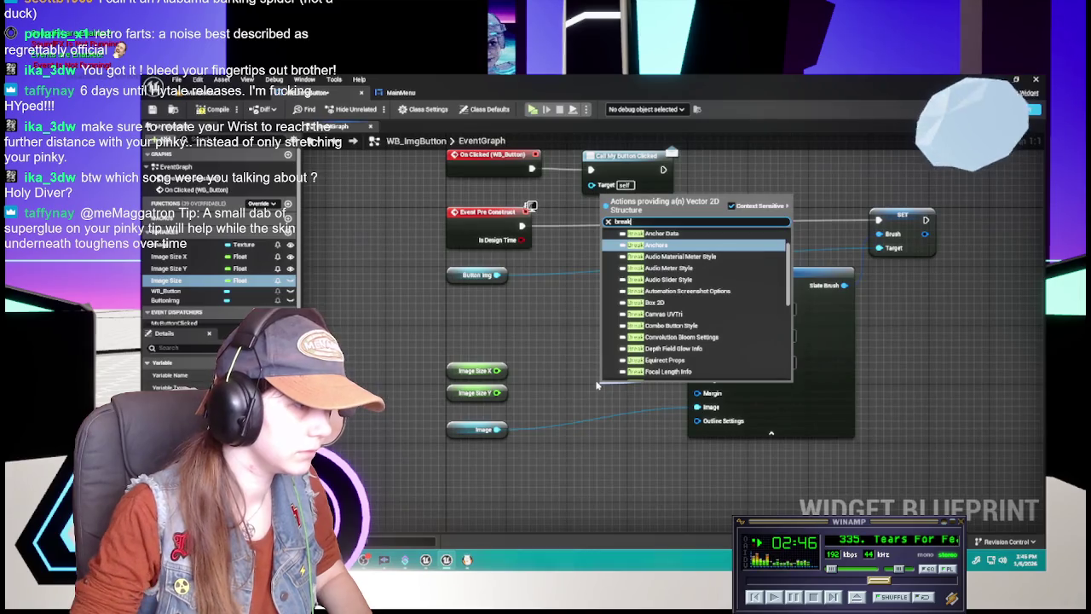
text( vector 2D)
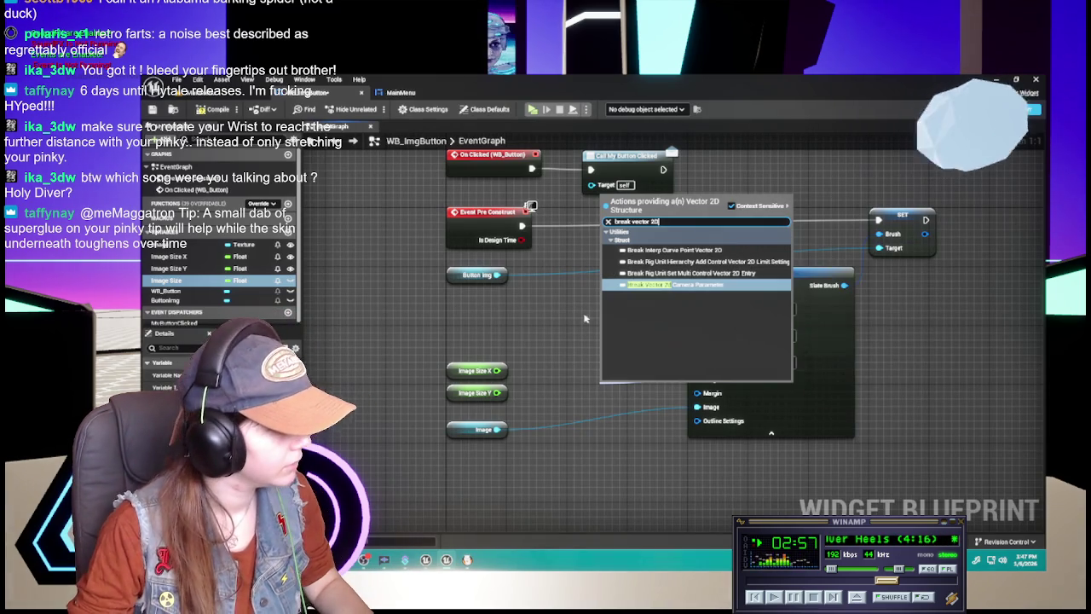
Search the Image Size variable's type list for a Vector 2D structure, leaving it Float
click(537, 310)
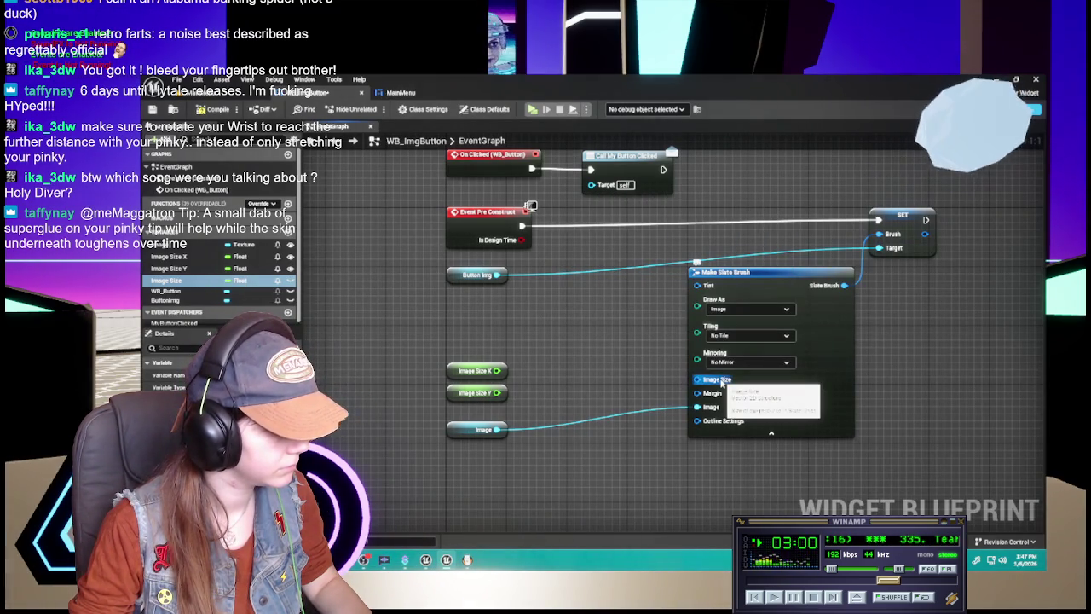
click(241, 281)
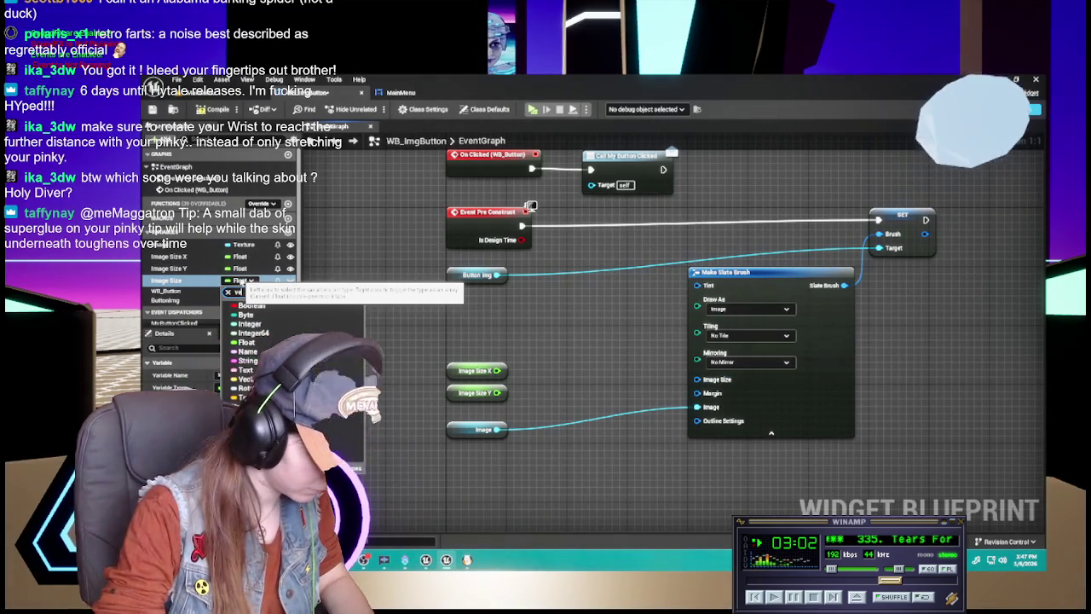
text(c)
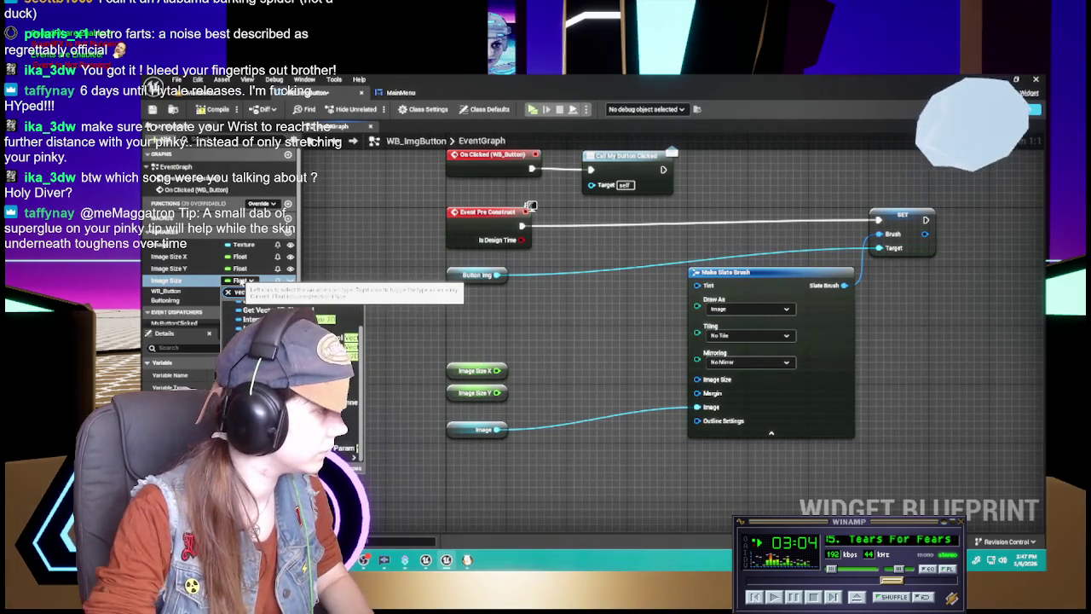
text(tor 2D str)
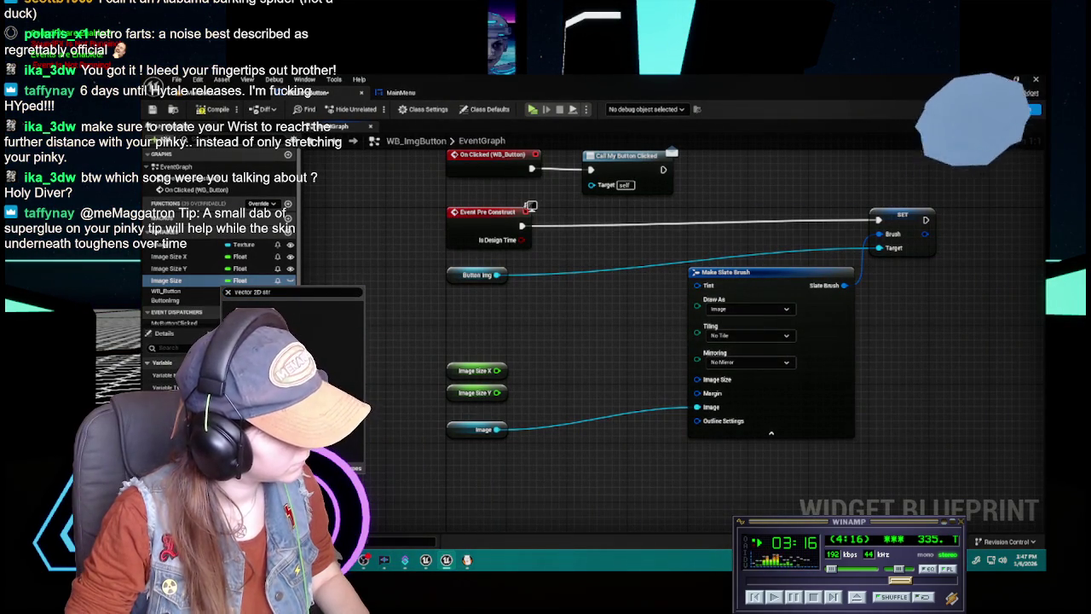
click(512, 494)
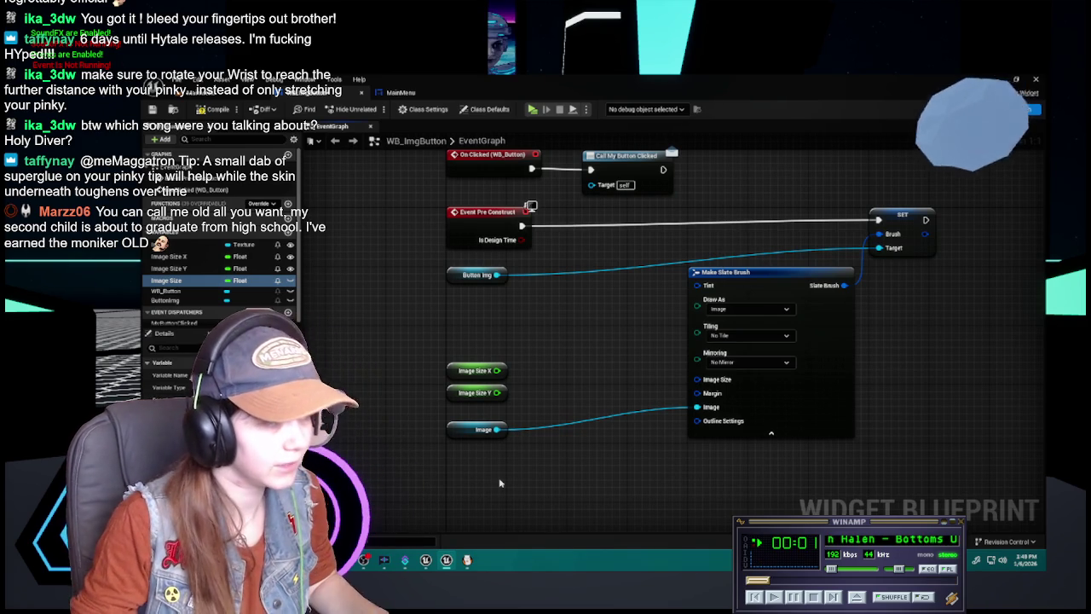
Cancel renaming the Image Size variable and delete it from My Blueprint
double_click(204, 281)
key(BackSpace)
key(Escape)
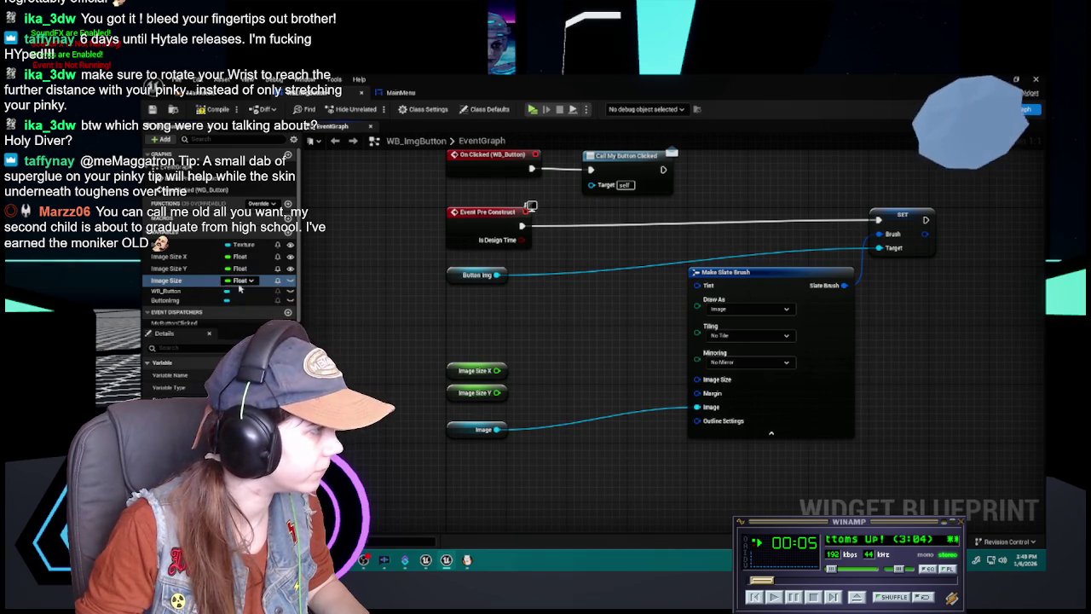
right_click(205, 289)
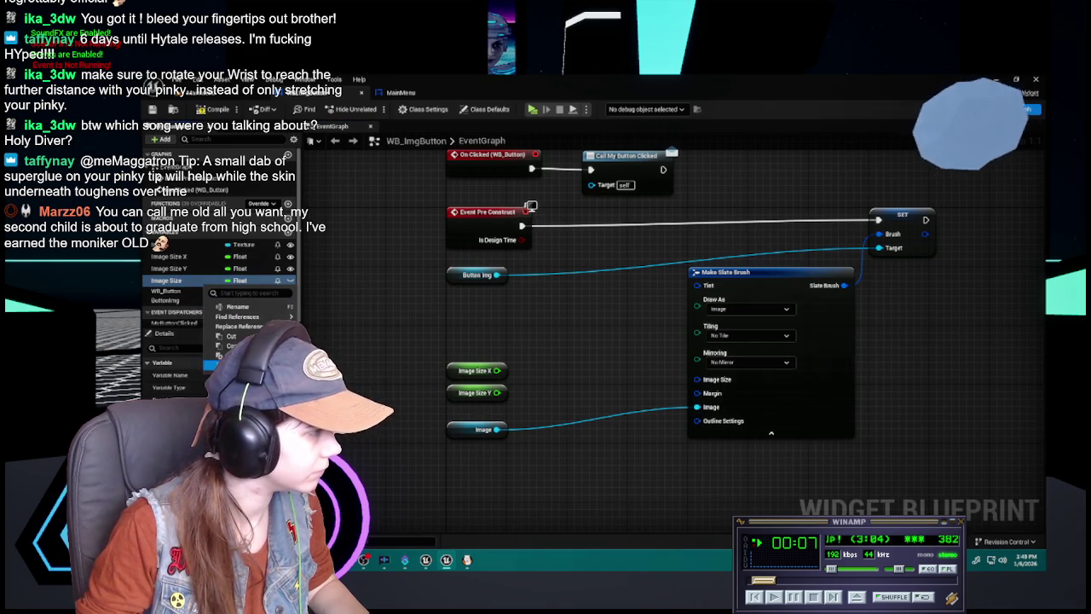
click(230, 364)
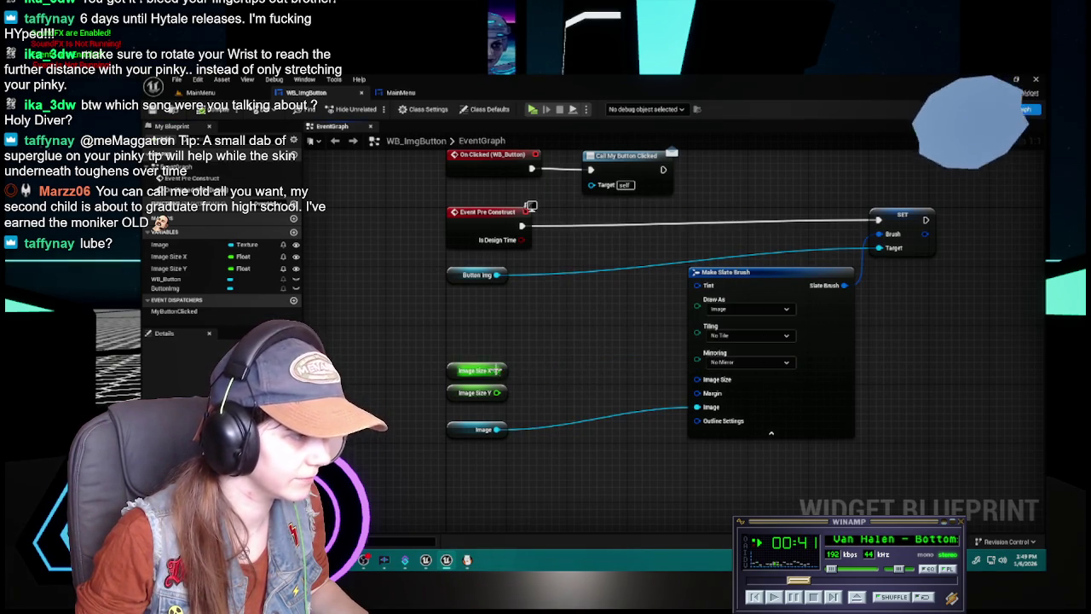
drag(497, 370, 543, 390)
click(521, 365)
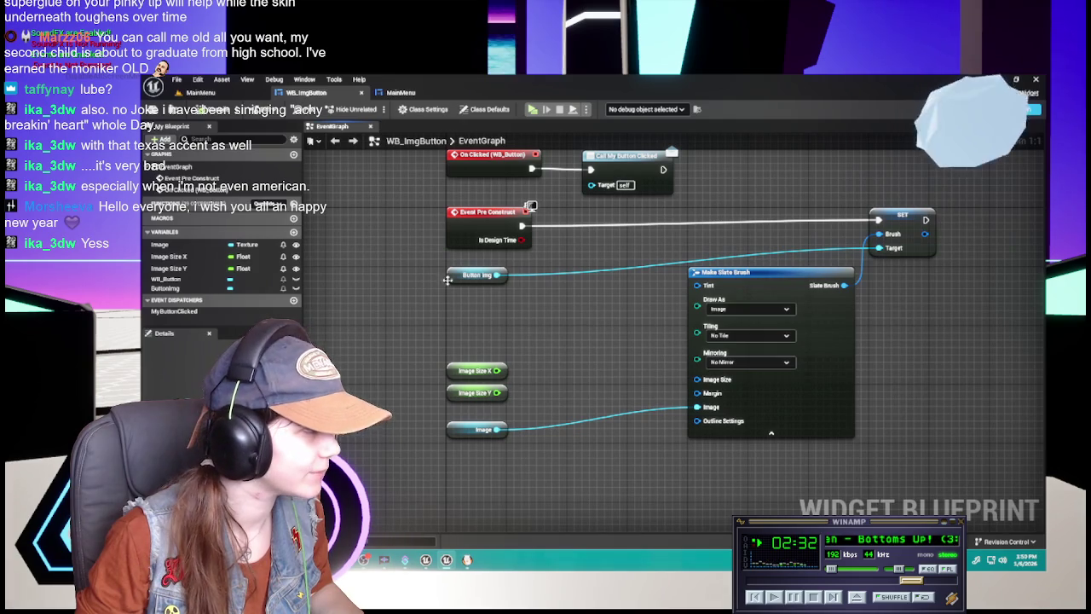
right_click(697, 379)
Split the brush's Image Size pin, wire Image Size X and Y into it, and select MainMenu's Play button
click(724, 419)
drag(497, 370, 697, 380)
drag(497, 393, 697, 392)
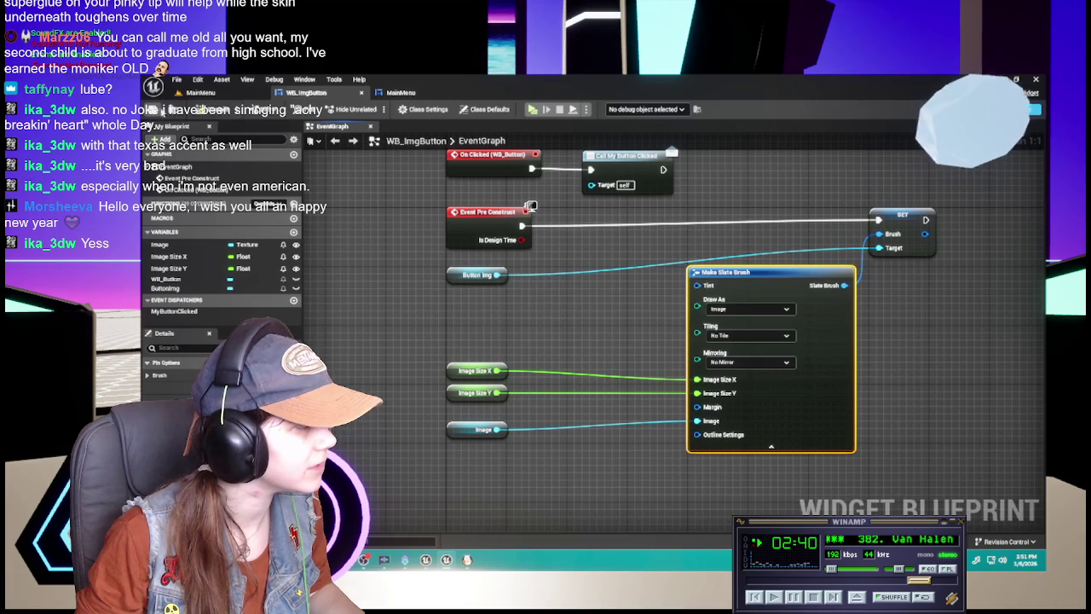
click(401, 92)
click(699, 401)
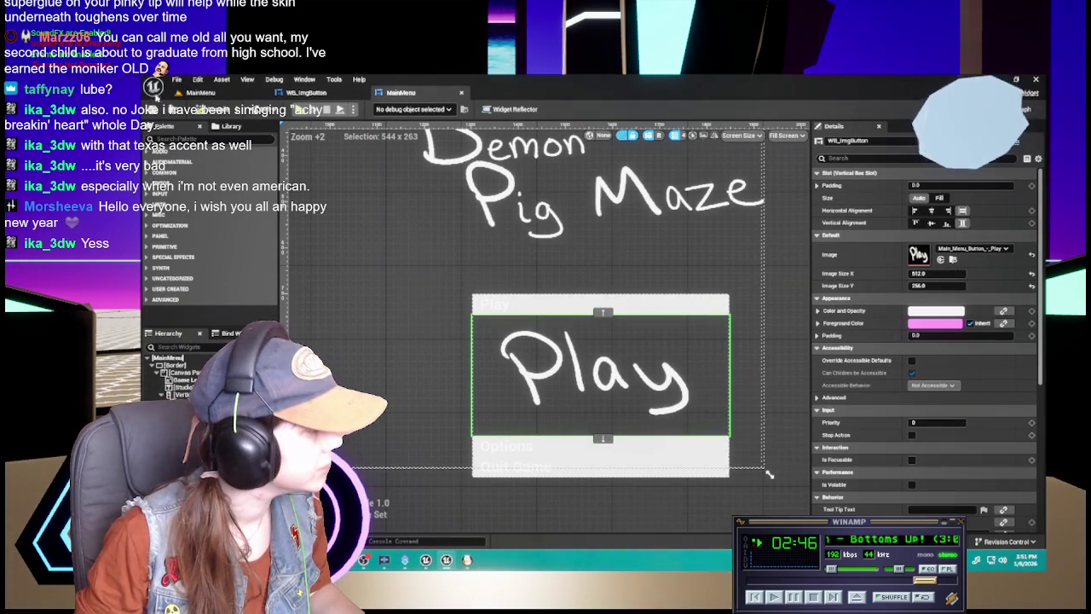
Select the large Play image button and rename it ImgButton_Play in Details
click(936, 272)
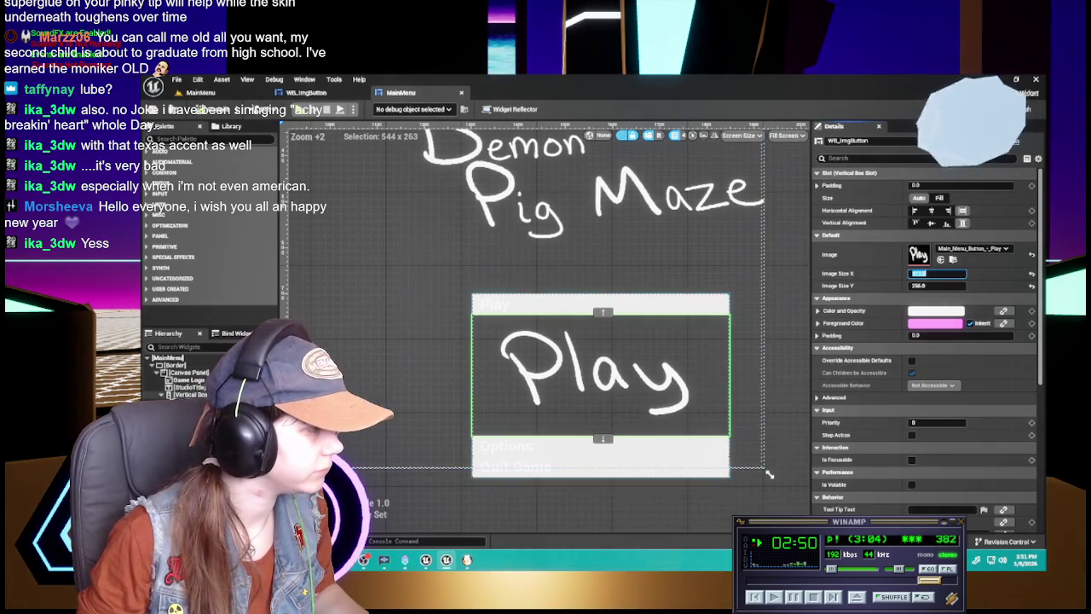
click(546, 304)
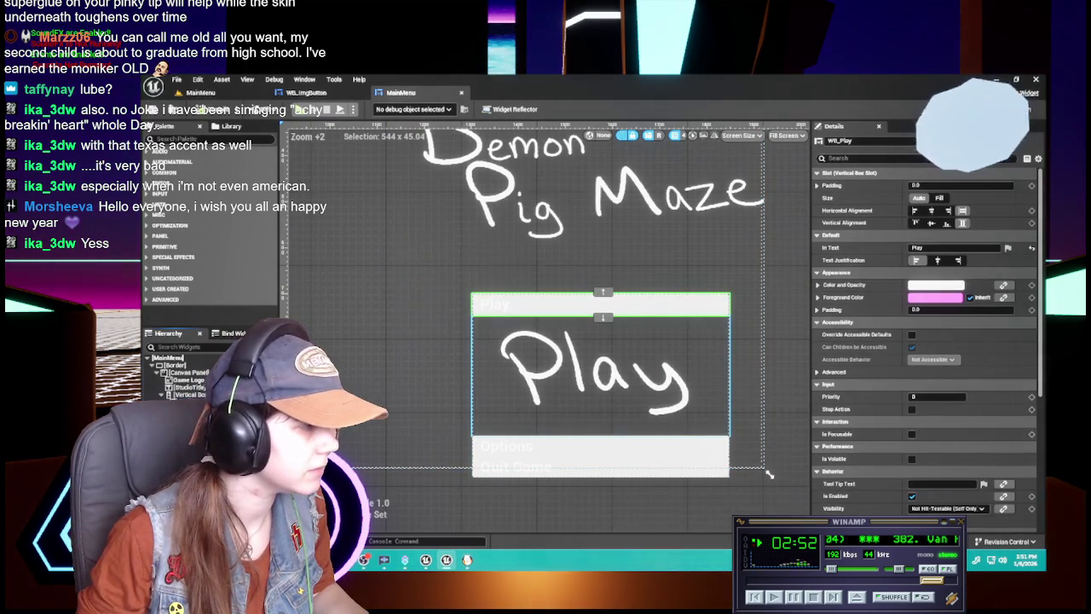
click(597, 401)
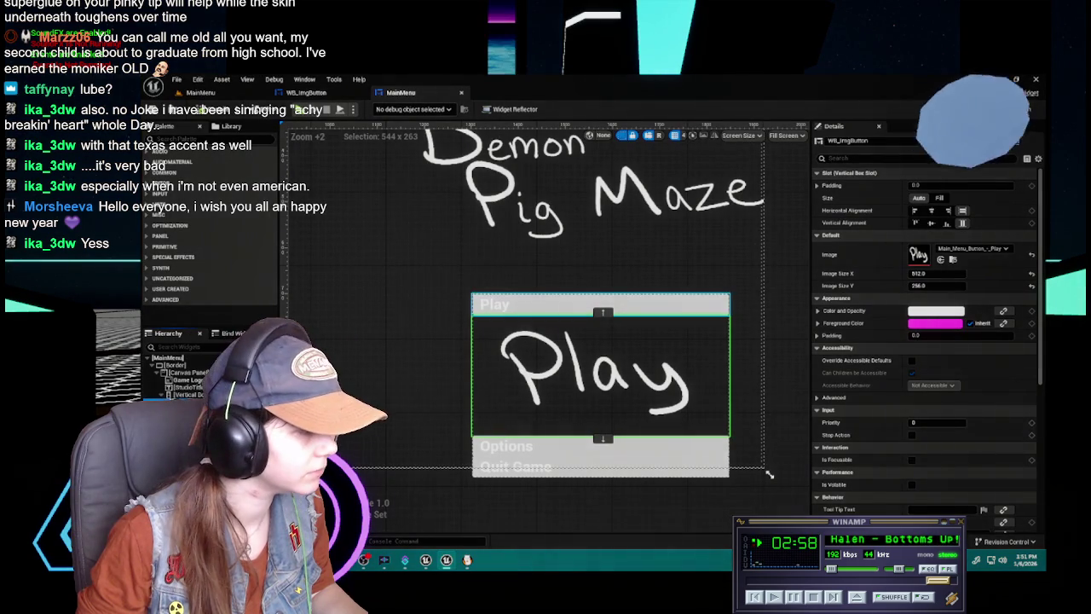
click(545, 305)
click(596, 375)
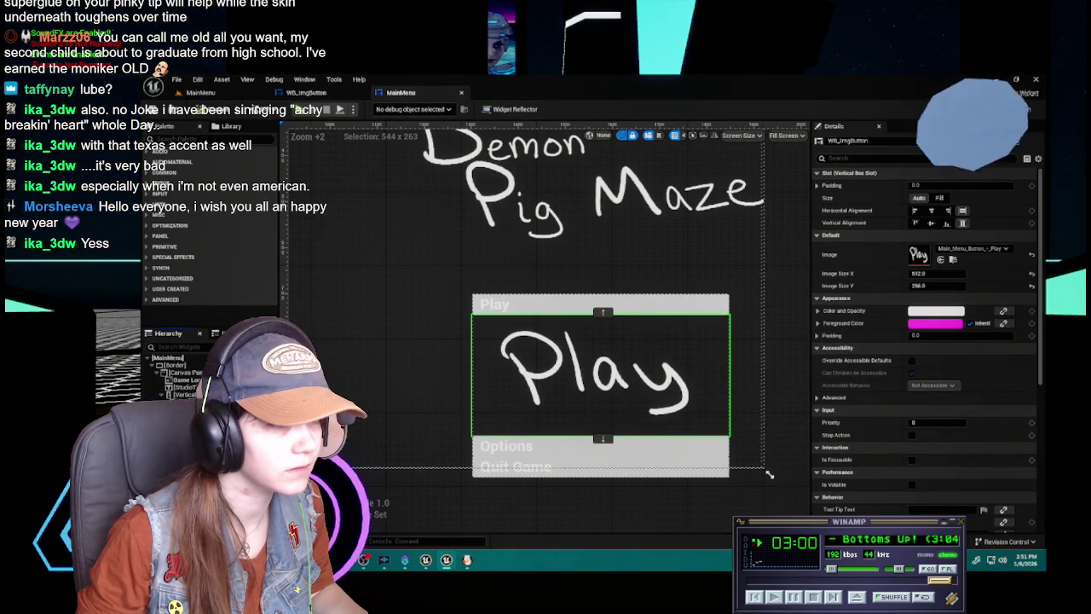
click(546, 304)
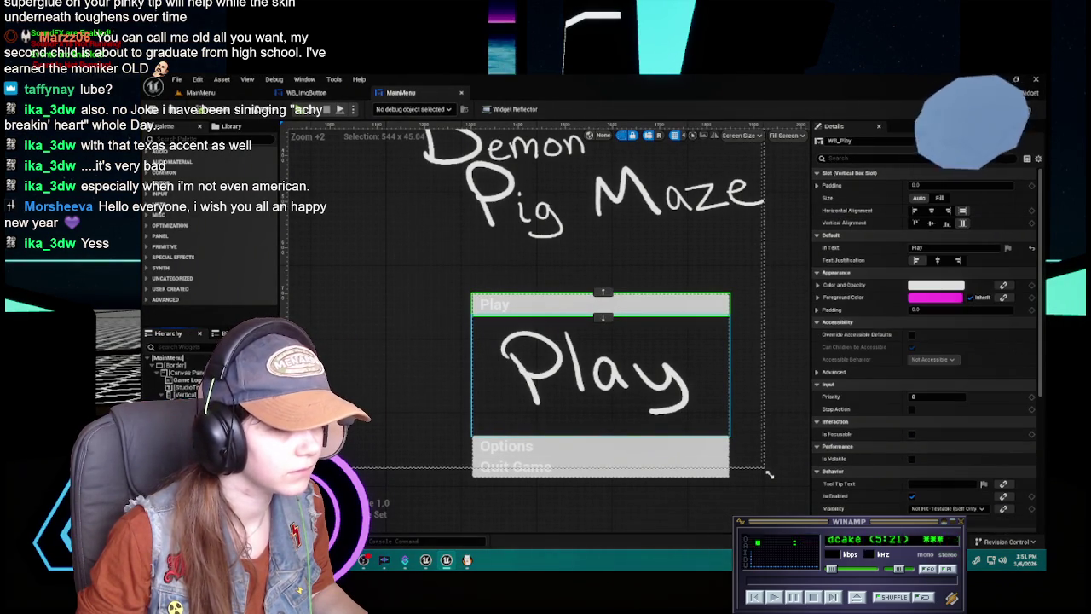
click(597, 375)
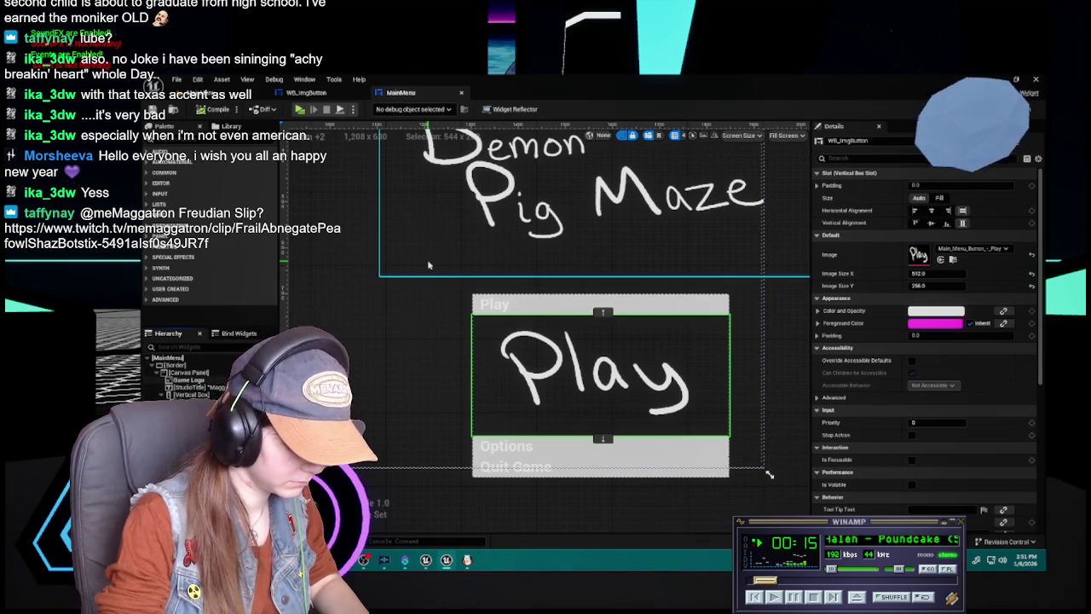
text(_Play)
key(Return)
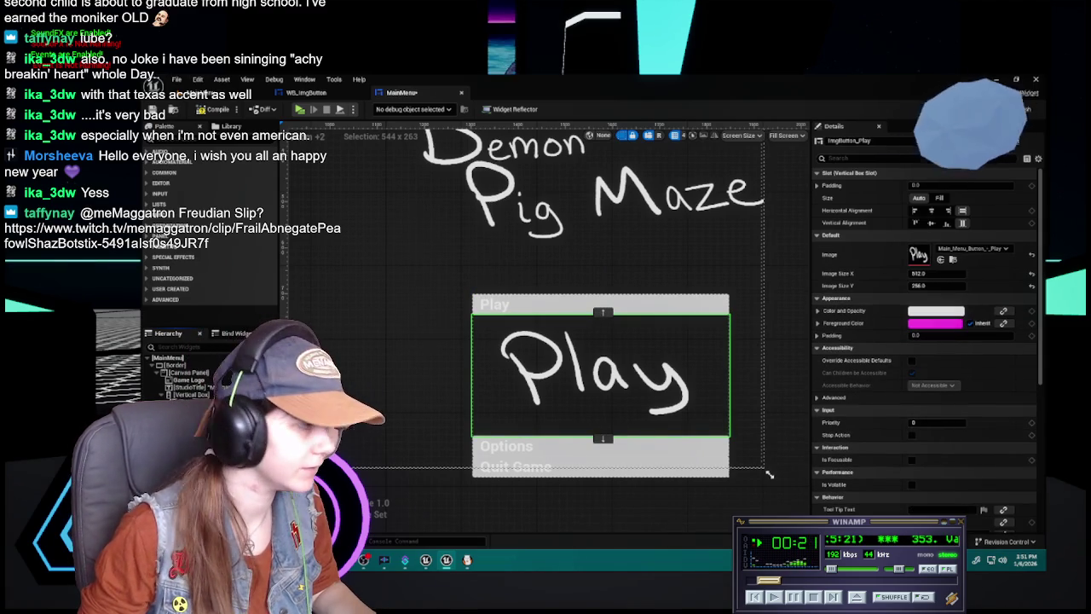
click(933, 272)
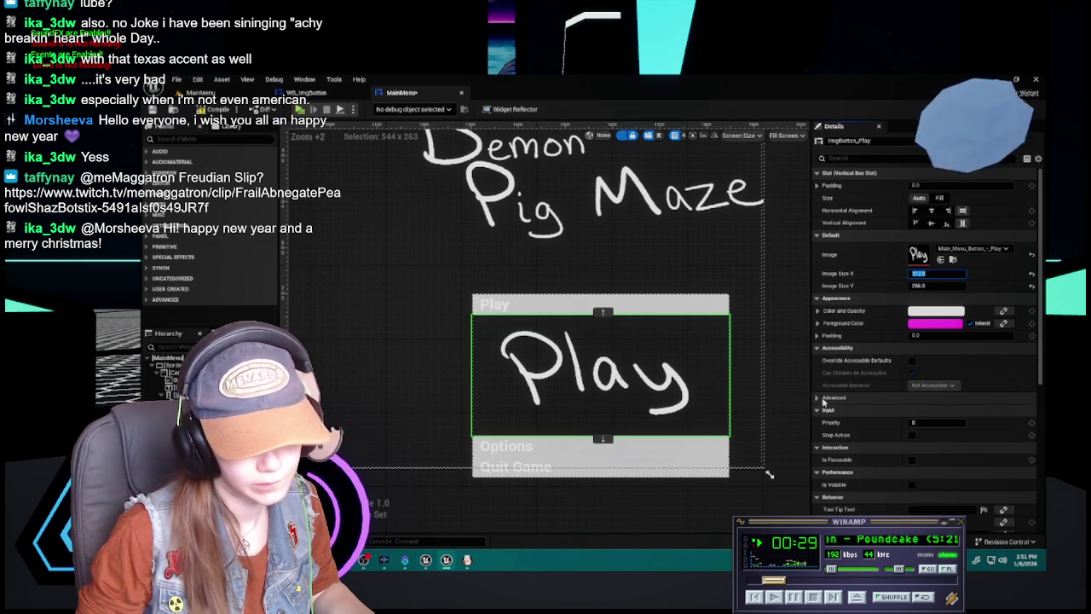
Resize ImgButton_Play to Image Size X 256 and Image Size Y 128
text(256)
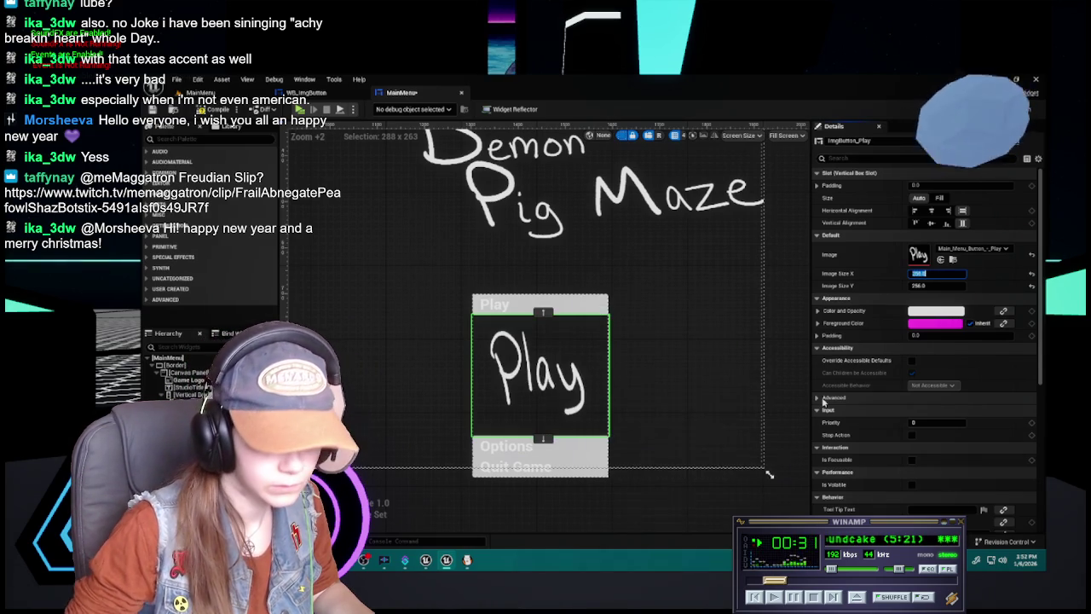
key(Return)
click(955, 286)
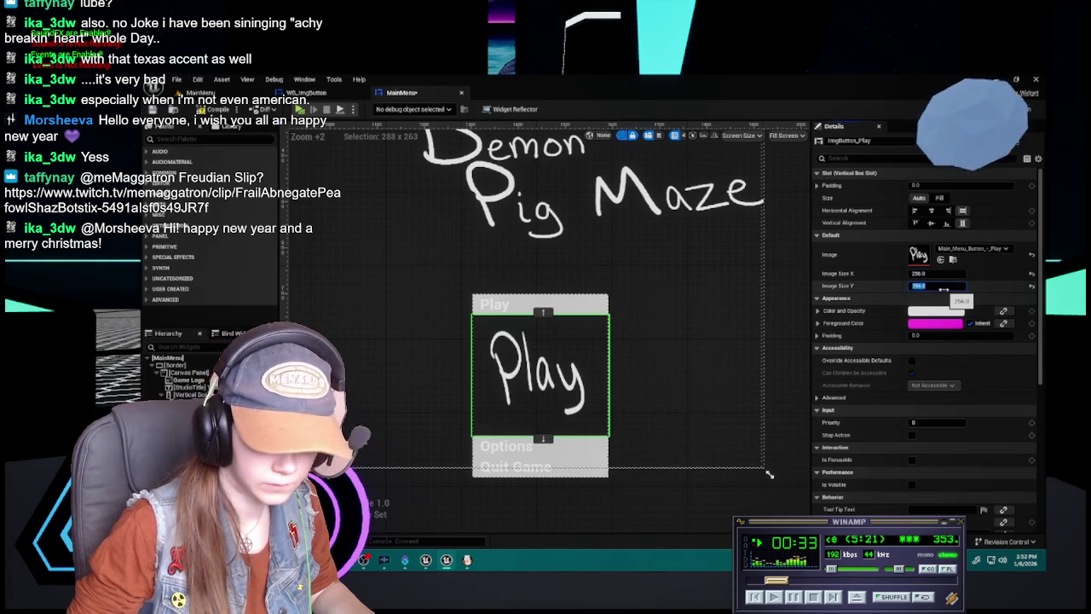
key(Return)
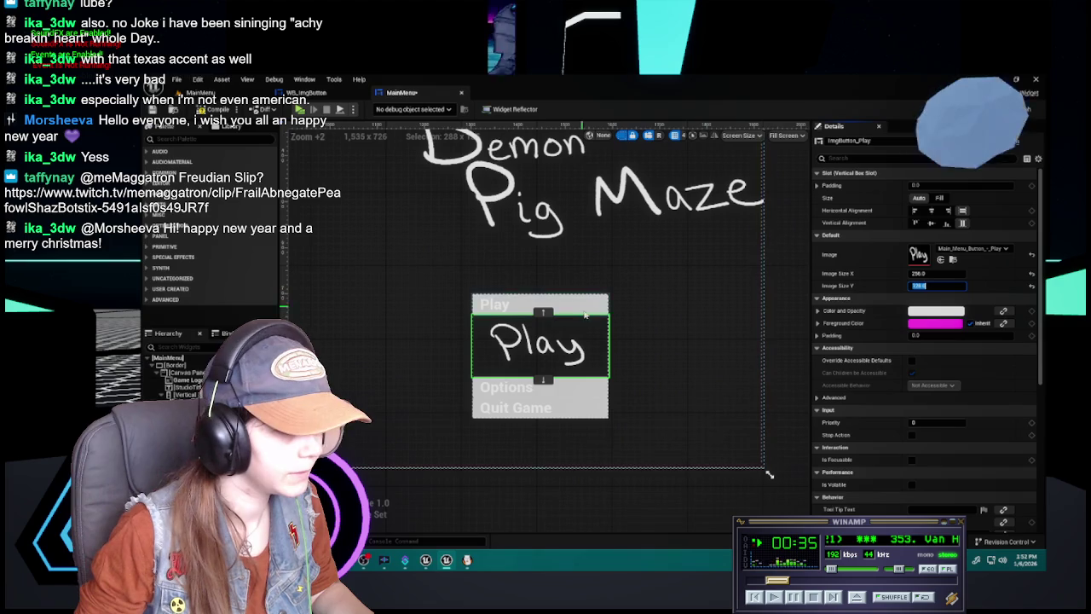
scroll(654, 351, down, 1)
scroll(653, 351, down, 2)
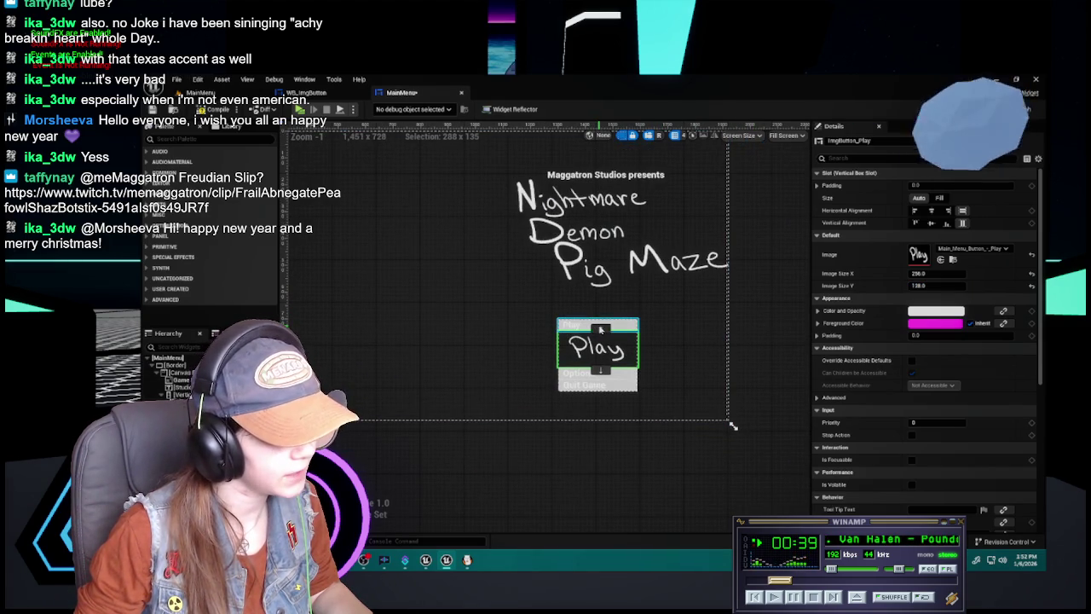
key(Return)
click(577, 469)
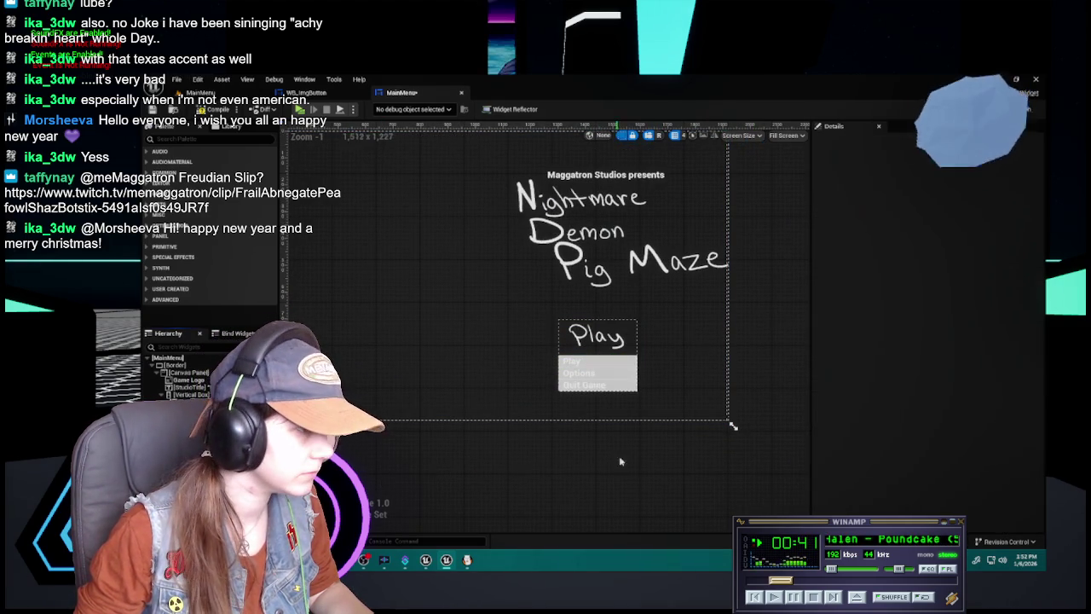
Duplicate the Play image button twice to create Options and Quit buttons
click(591, 347)
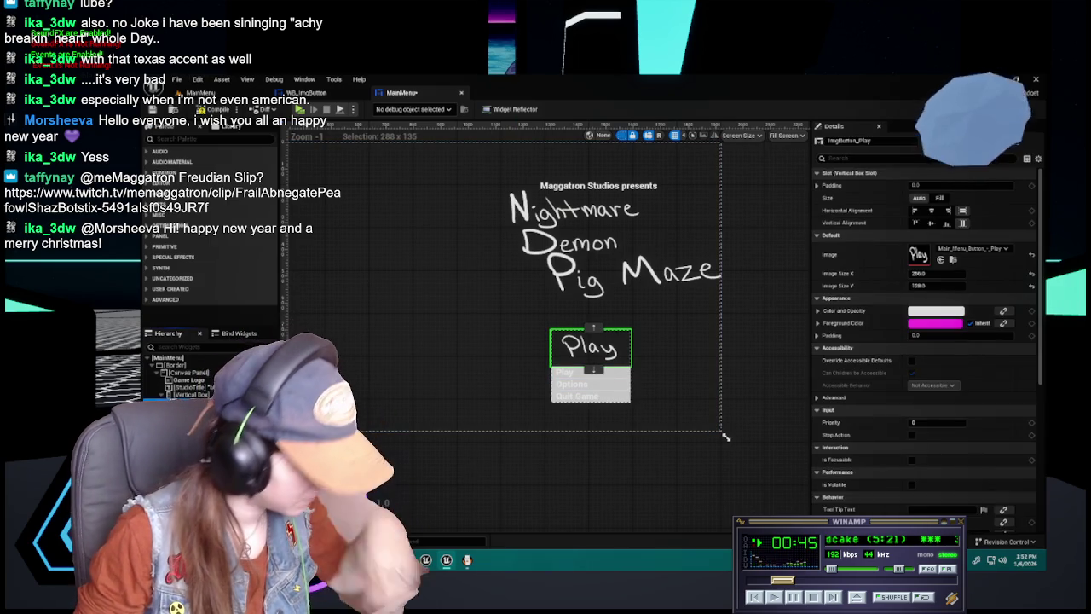
key(ctrl+d)
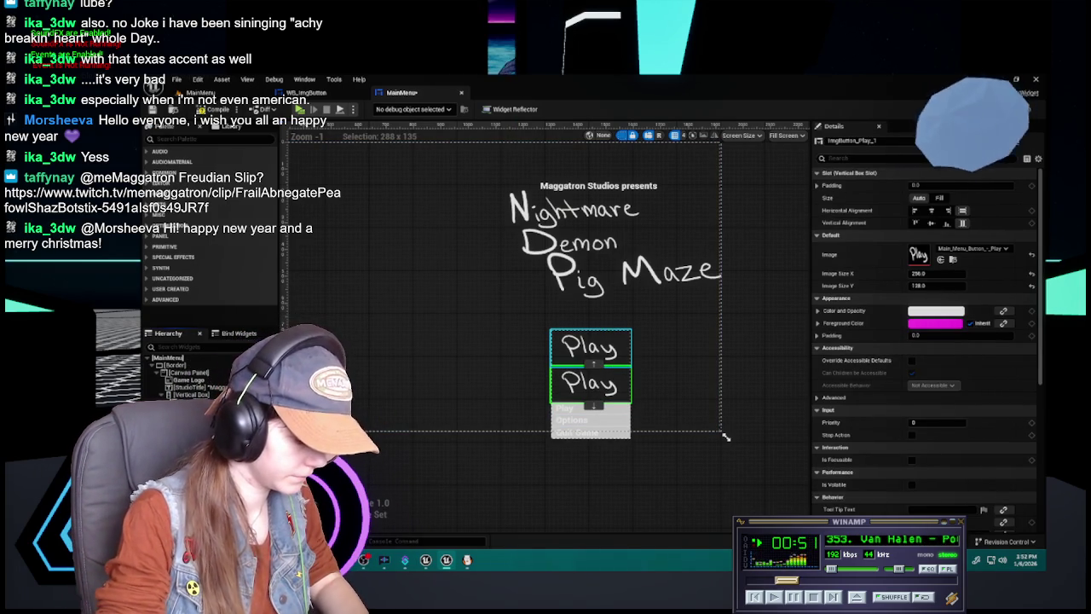
text(Options)
key(ctrl+d)
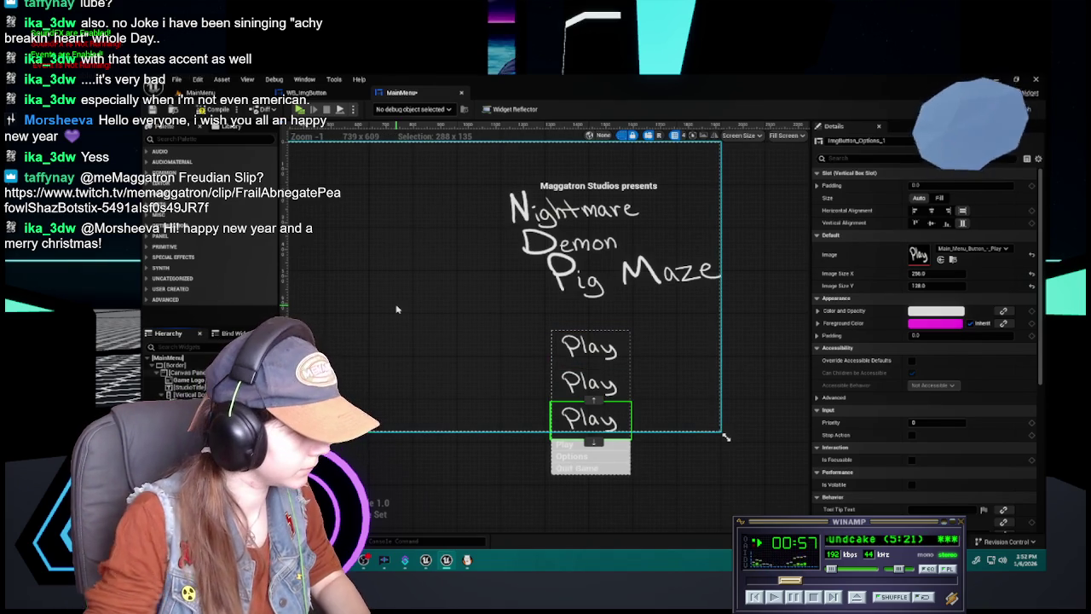
text(Quit)
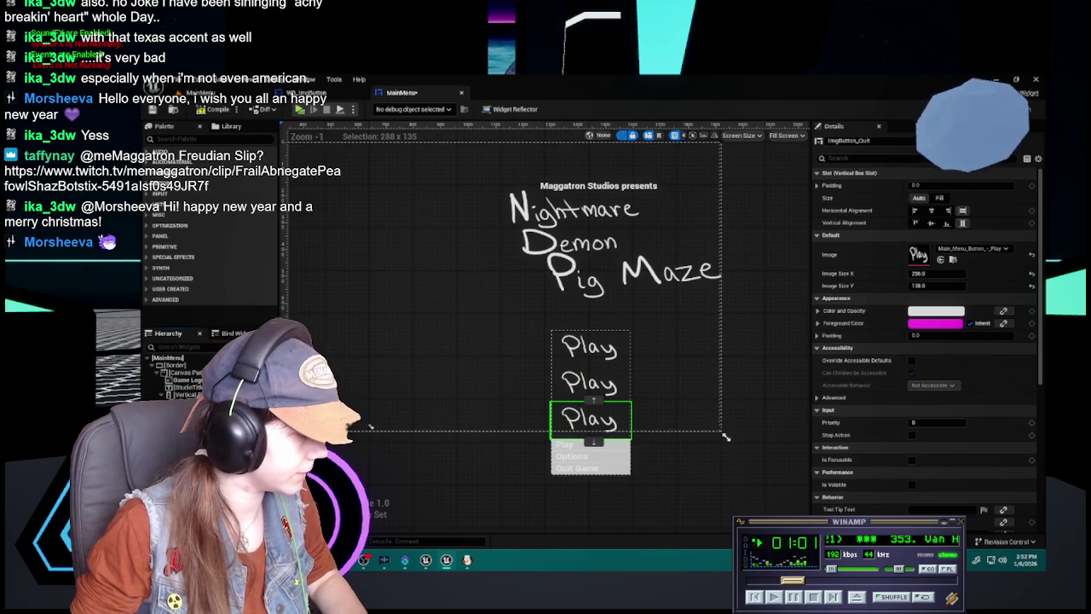
Give the second and third buttons the Options and Quit textures, then open the event graph
key(ctrl+space)
key(ctrl+space)
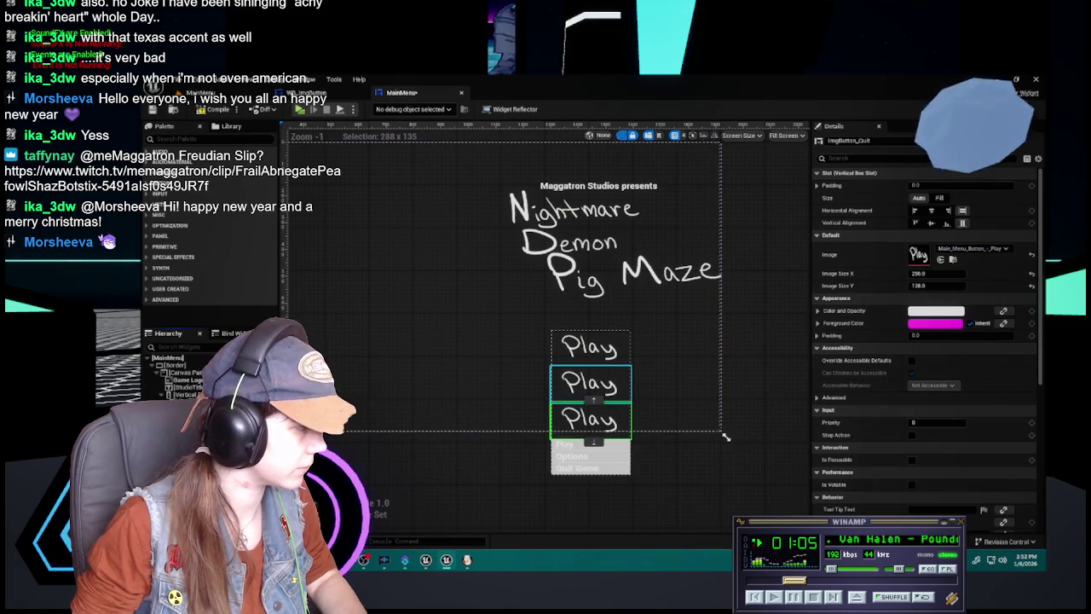
click(590, 383)
key(ctrl+space)
mouse_move(430, 426)
mouse_down()
mouse_move(436, 366)
mouse_move(959, 256)
mouse_up()
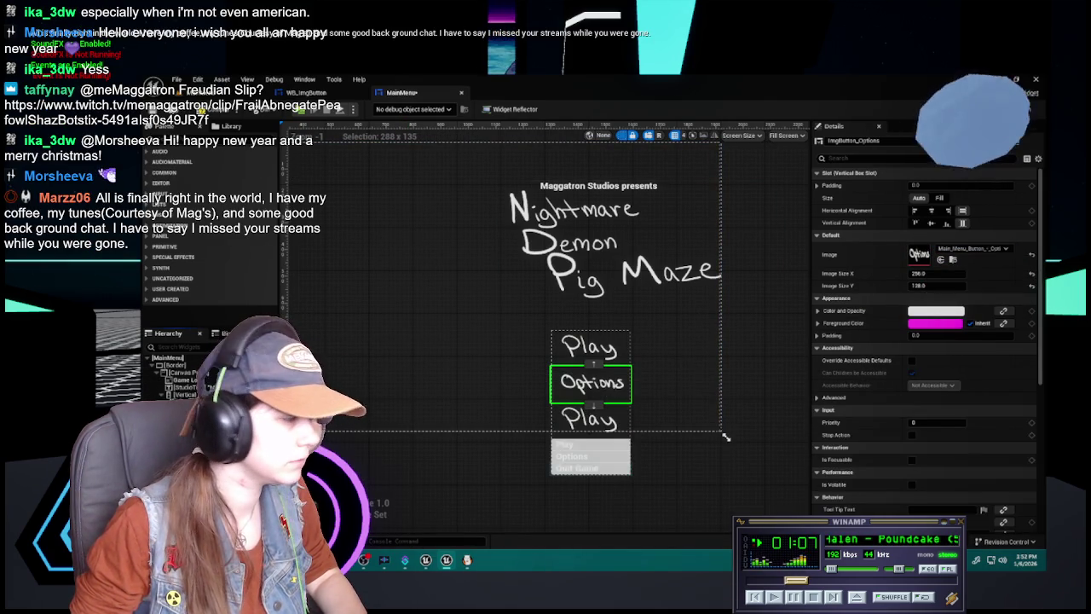
click(591, 418)
key(ctrl+space)
drag(393, 432, 945, 254)
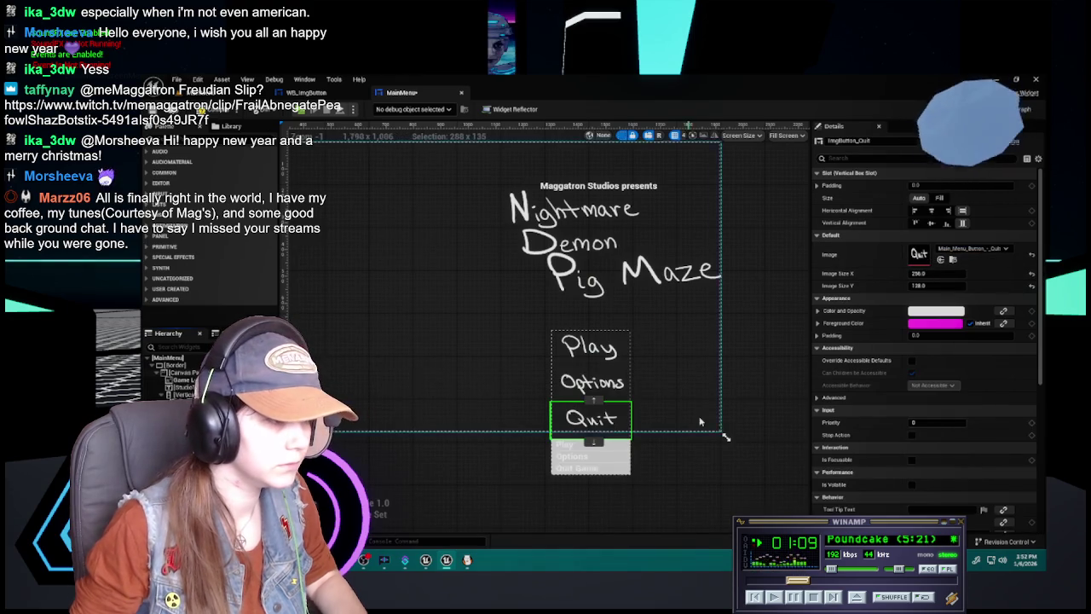
click(522, 479)
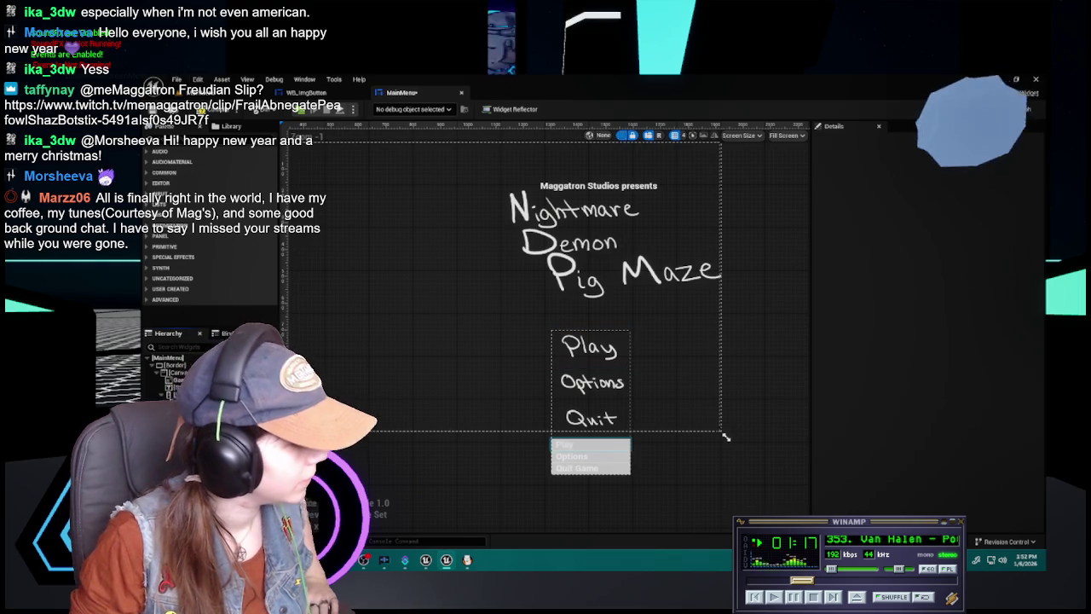
click(726, 437)
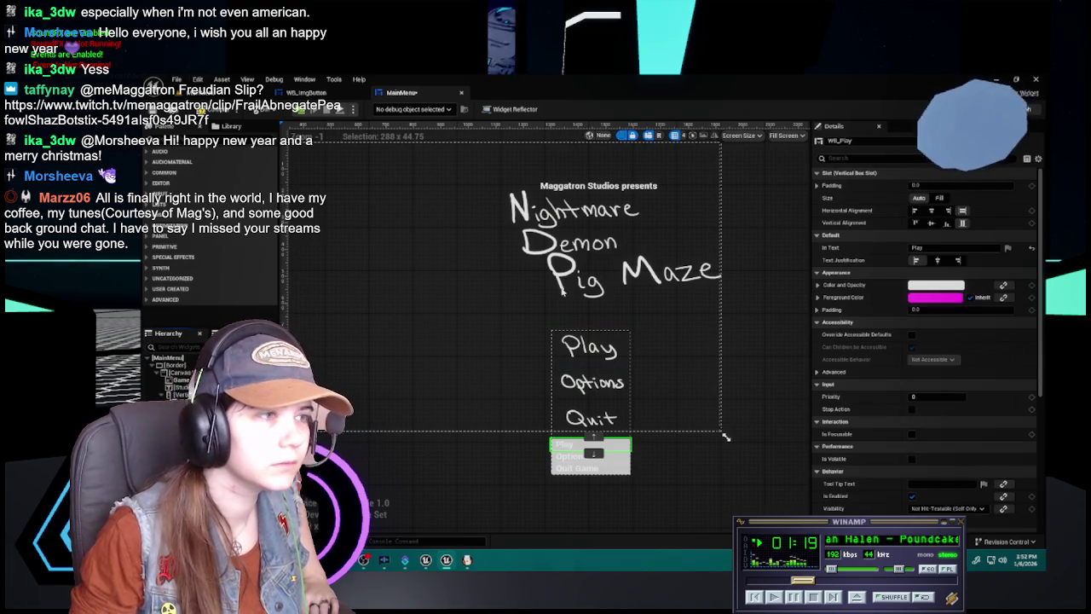
double_click(562, 292)
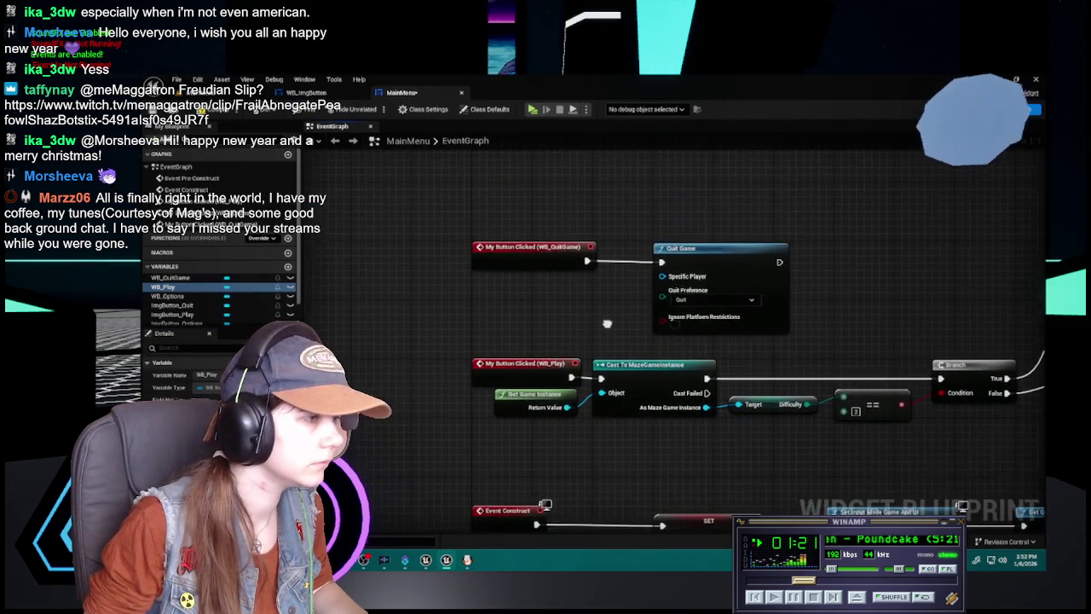
double_click(167, 286)
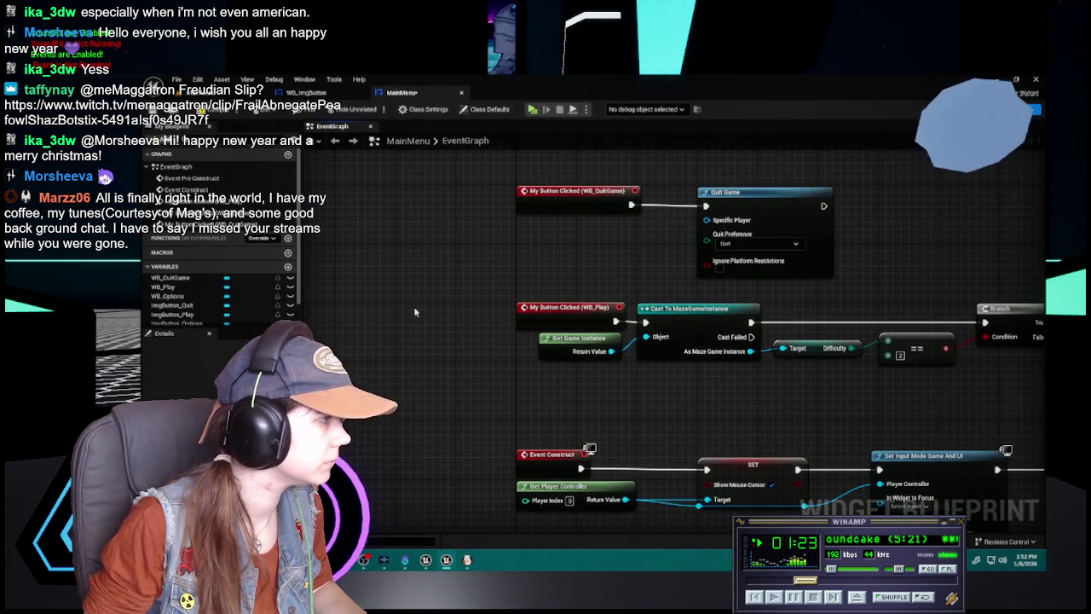
scroll(177, 294, down, 1)
mouse_move(178, 289)
mouse_down()
mouse_move(341, 358)
mouse_move(474, 317)
mouse_move(427, 324)
mouse_up()
key(Delete)
scroll(209, 204, up, 1)
click(204, 190)
double_click(205, 190)
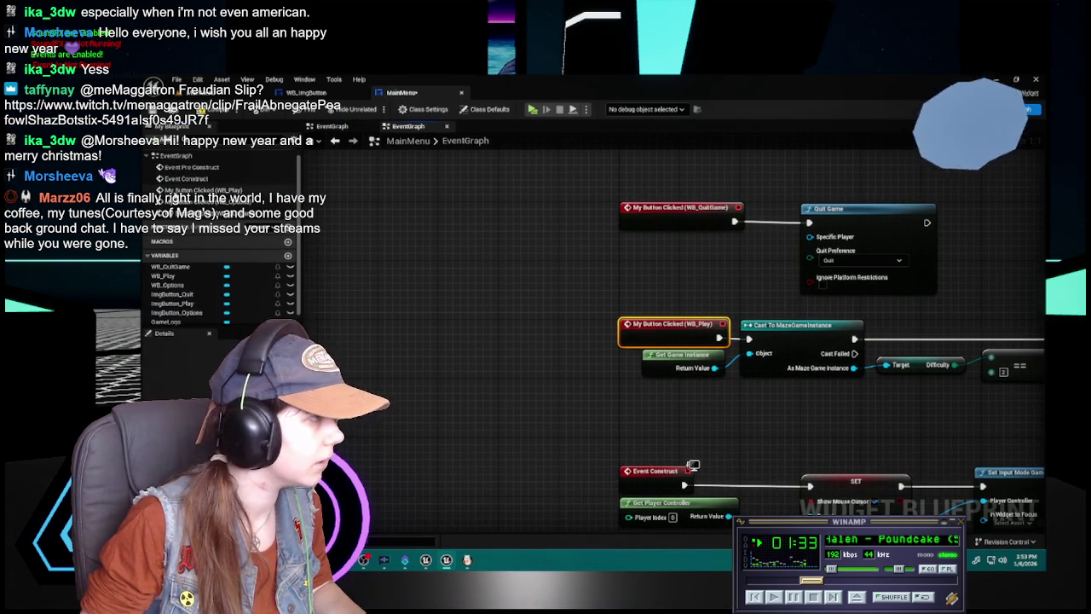
mouse_move(600, 339)
mouse_down()
mouse_move(491, 325)
mouse_move(529, 310)
mouse_up()
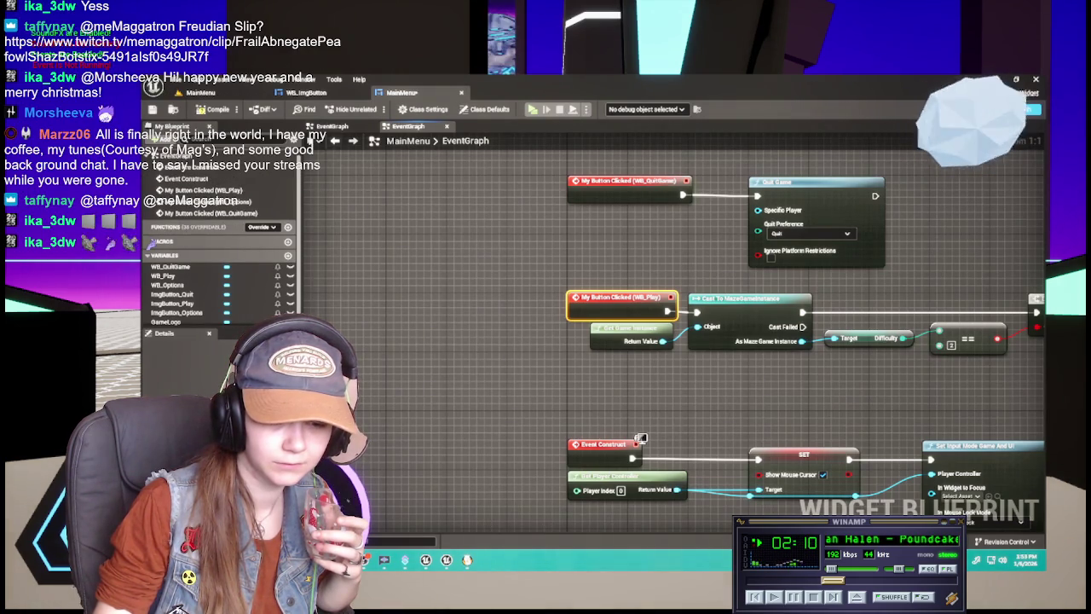
click(794, 597)
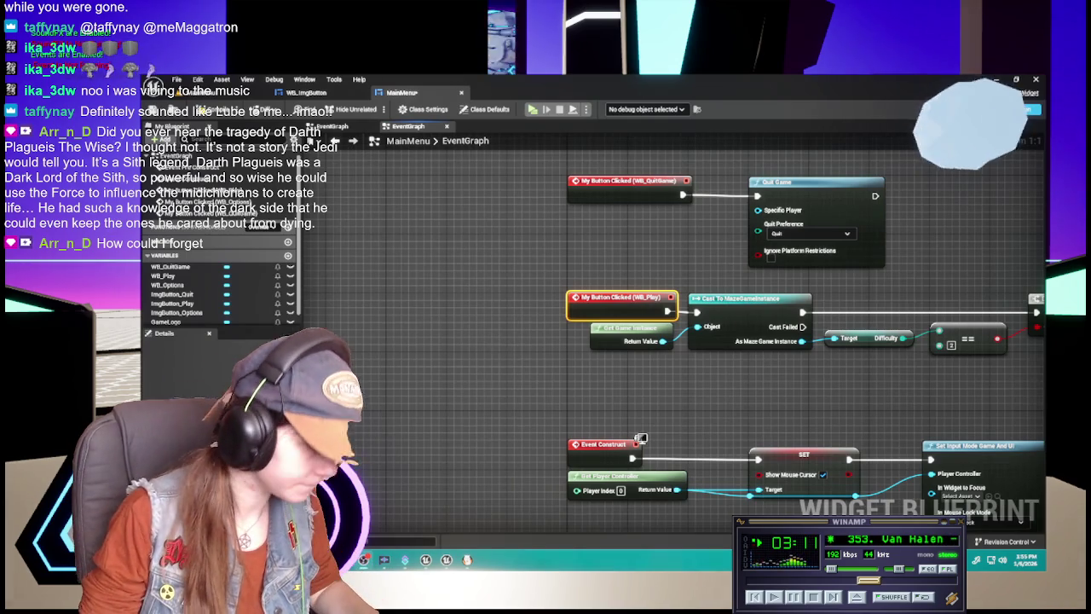
Lower the two reroute points on the Get Player Controller wire
drag(805, 455, 703, 362)
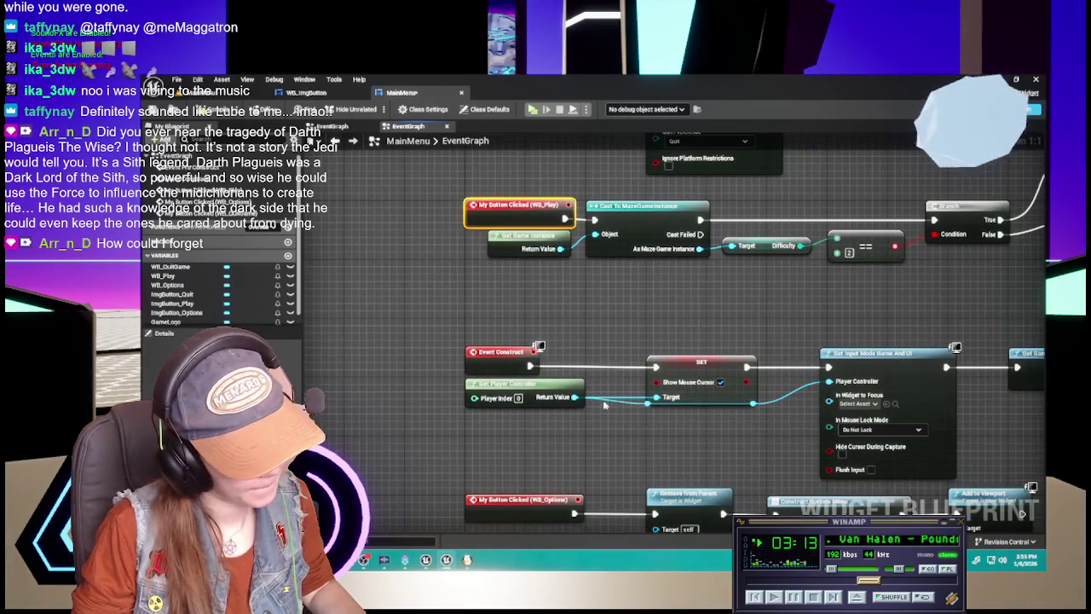
drag(645, 404, 648, 418)
drag(761, 403, 763, 428)
click(648, 418)
mouse_move(631, 414)
mouse_down()
mouse_move(658, 433)
mouse_move(756, 446)
mouse_move(752, 438)
mouse_up()
click(649, 426)
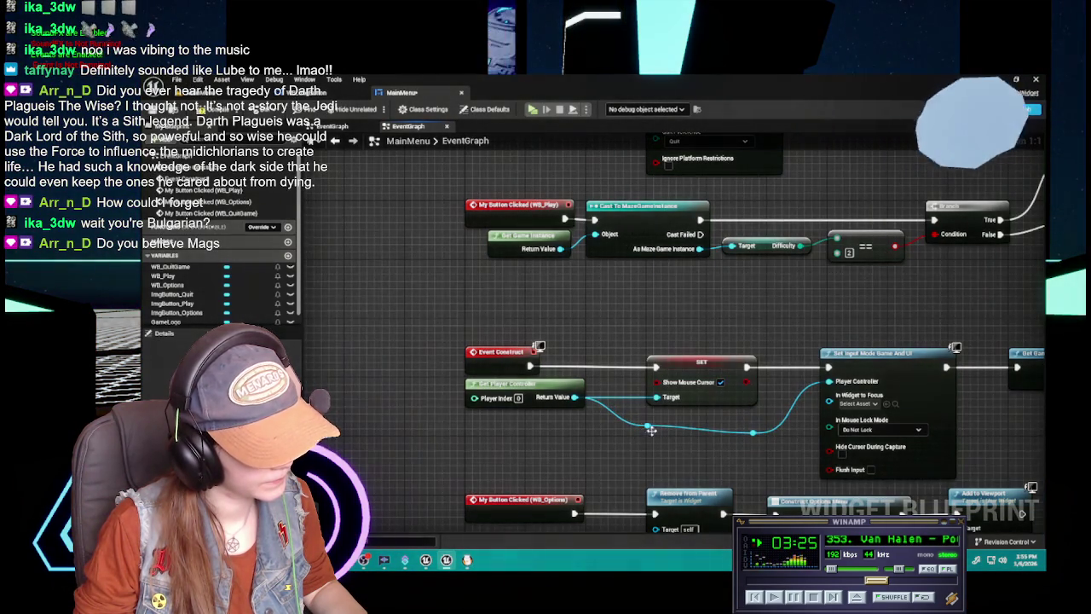
drag(648, 426, 647, 433)
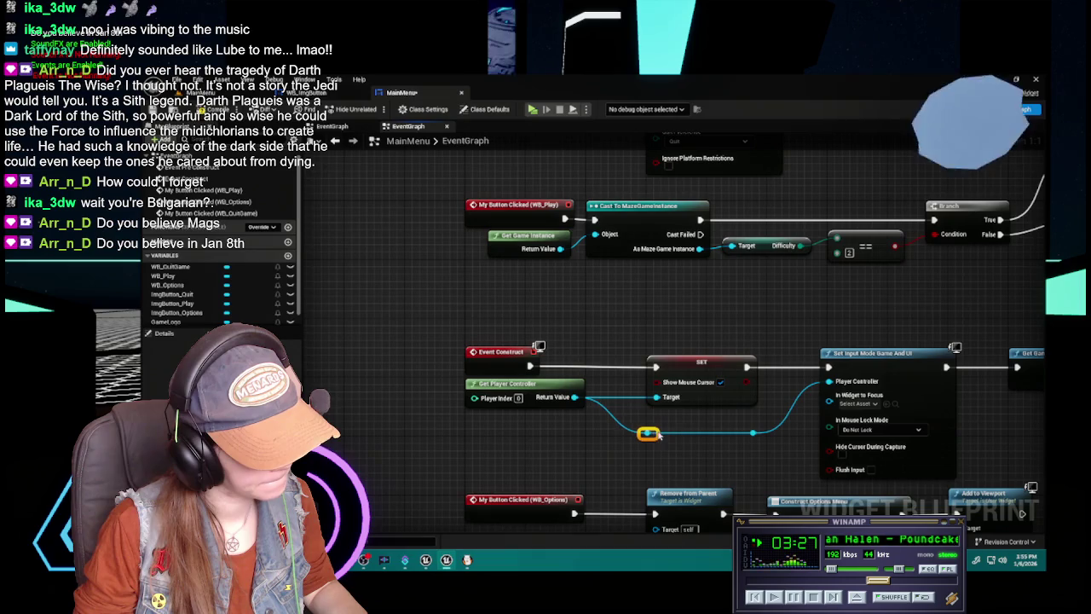
Add an On Clicked event node for ImgButton_Play to the MainMenu graph
mouse_move(699, 282)
mouse_down()
mouse_move(671, 436)
mouse_move(805, 422)
mouse_move(811, 412)
mouse_up()
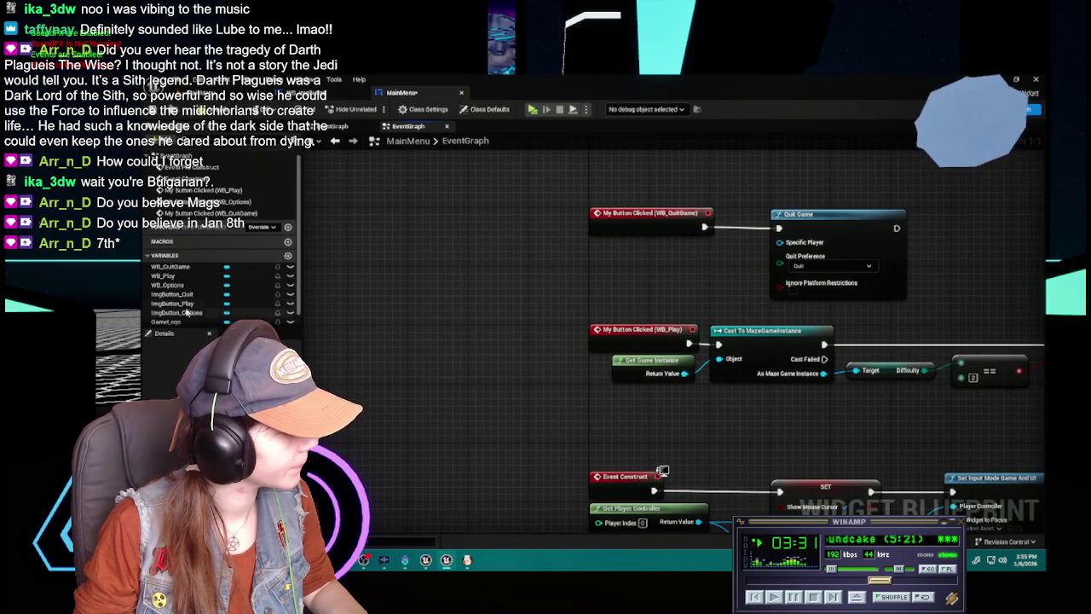
scroll(187, 281, down, 1)
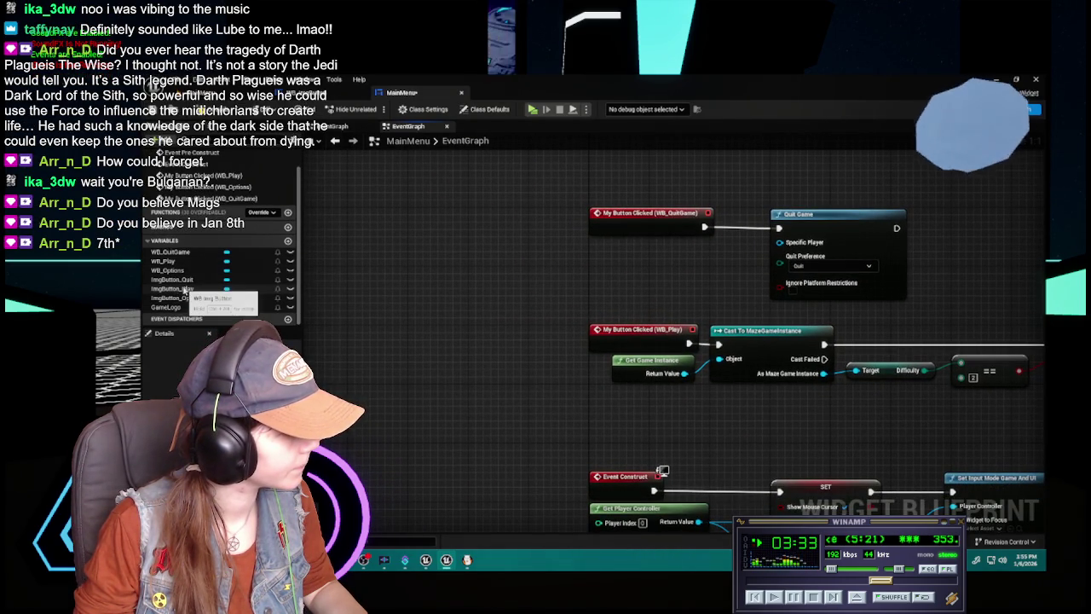
click(183, 290)
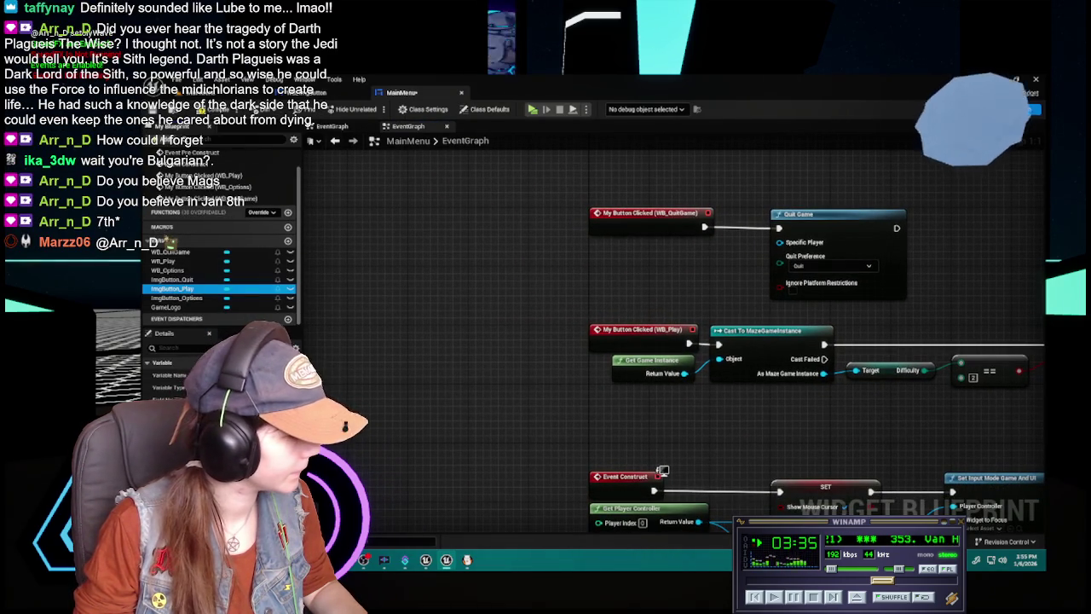
drag(630, 455, 479, 267)
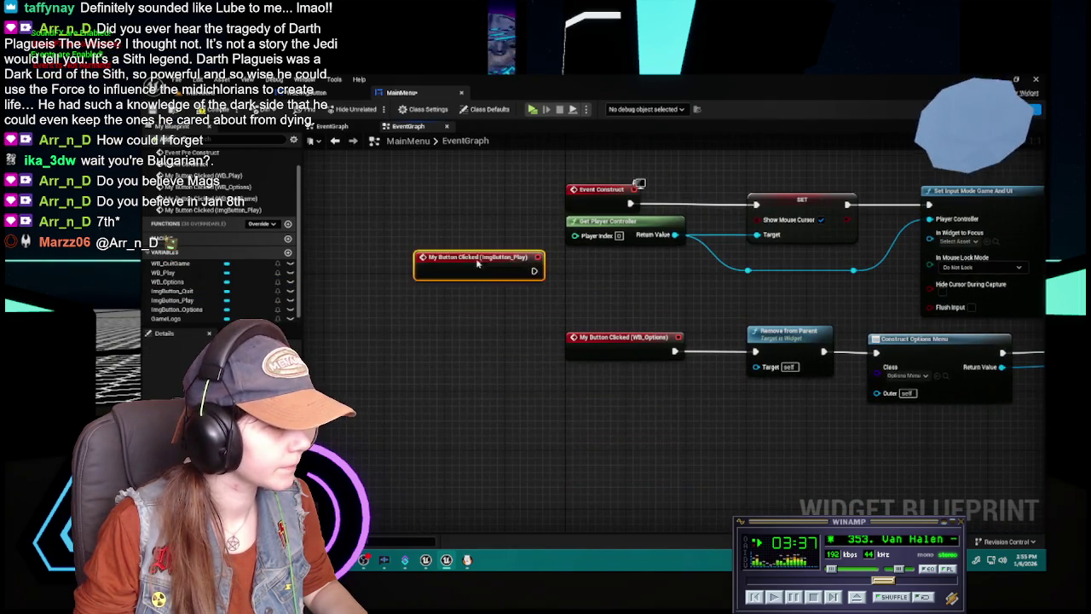
Add an ImgButton_Options click event beside the old WB_Options event
drag(464, 447, 478, 252)
drag(477, 298, 477, 284)
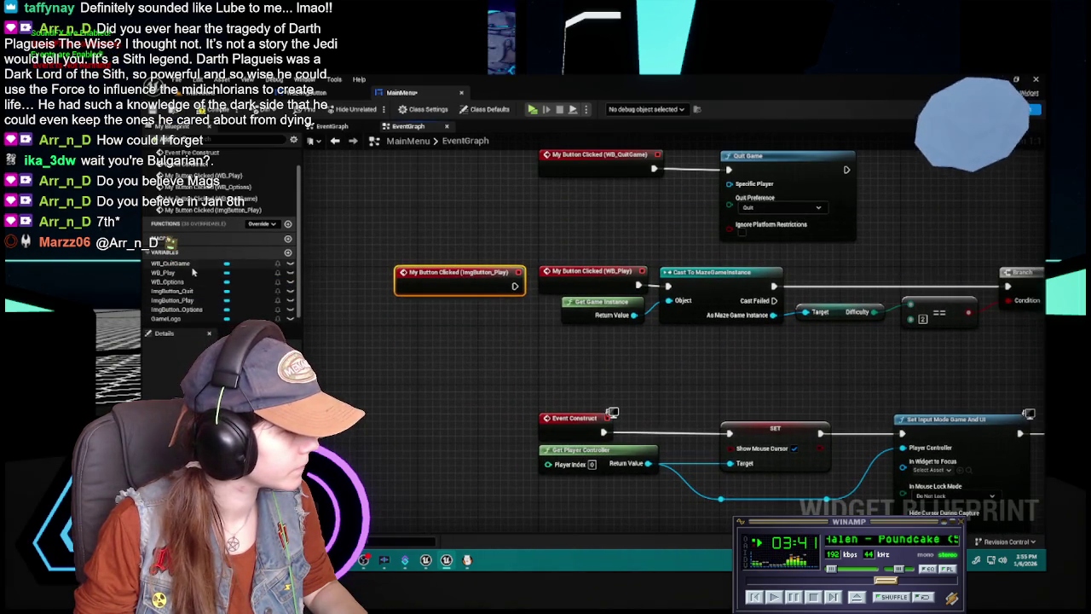
click(187, 310)
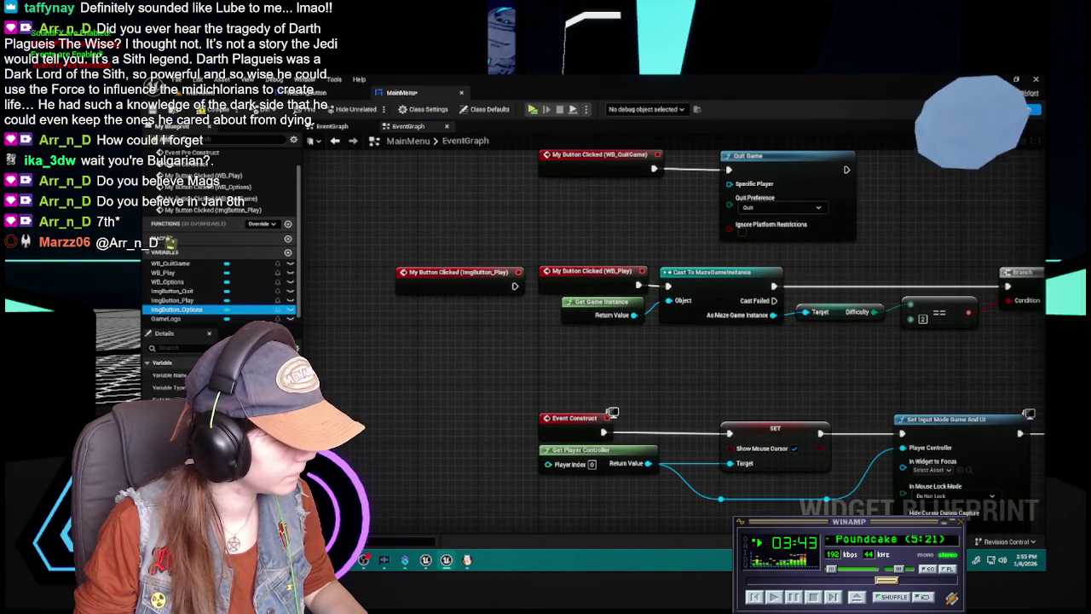
click(281, 410)
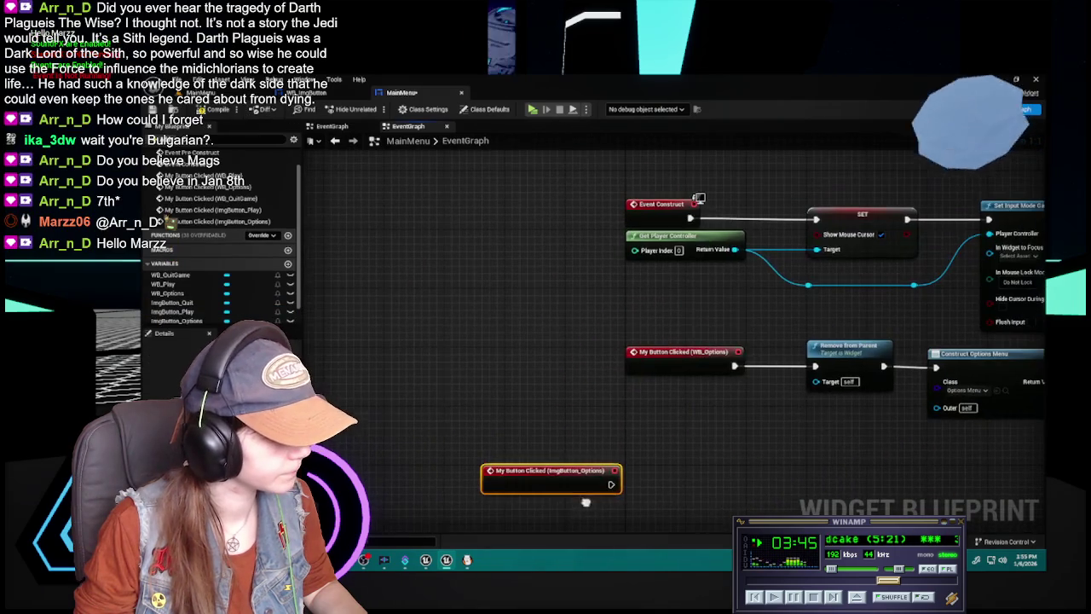
mouse_move(551, 479)
mouse_down()
mouse_move(557, 355)
mouse_move(544, 360)
mouse_up()
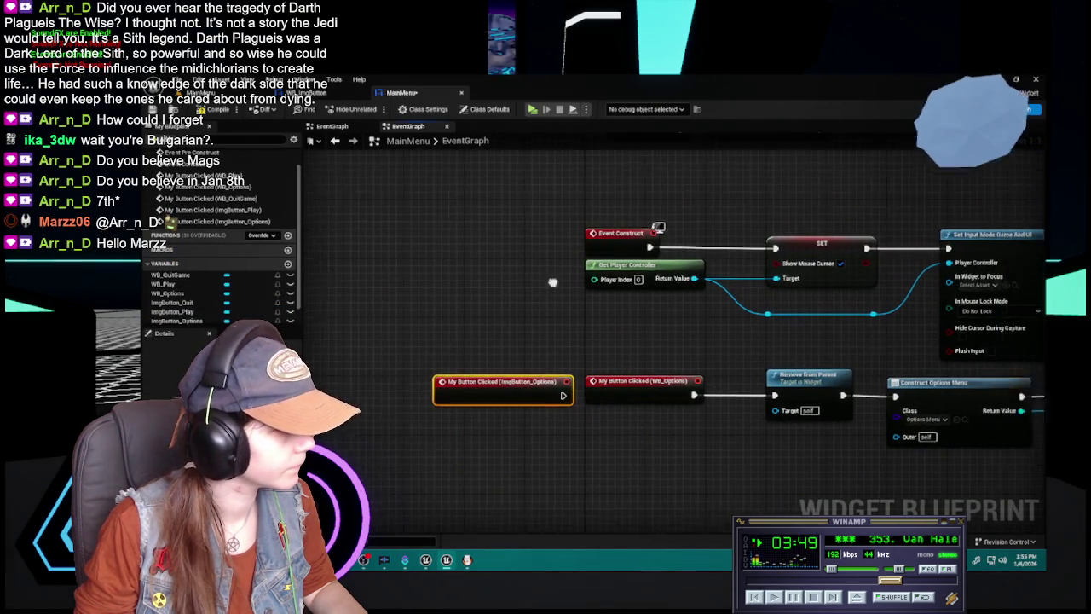
Wire the ImgButton_Quit click event to Quit Game and delete the old WB_QuitGame event
drag(597, 341, 600, 336)
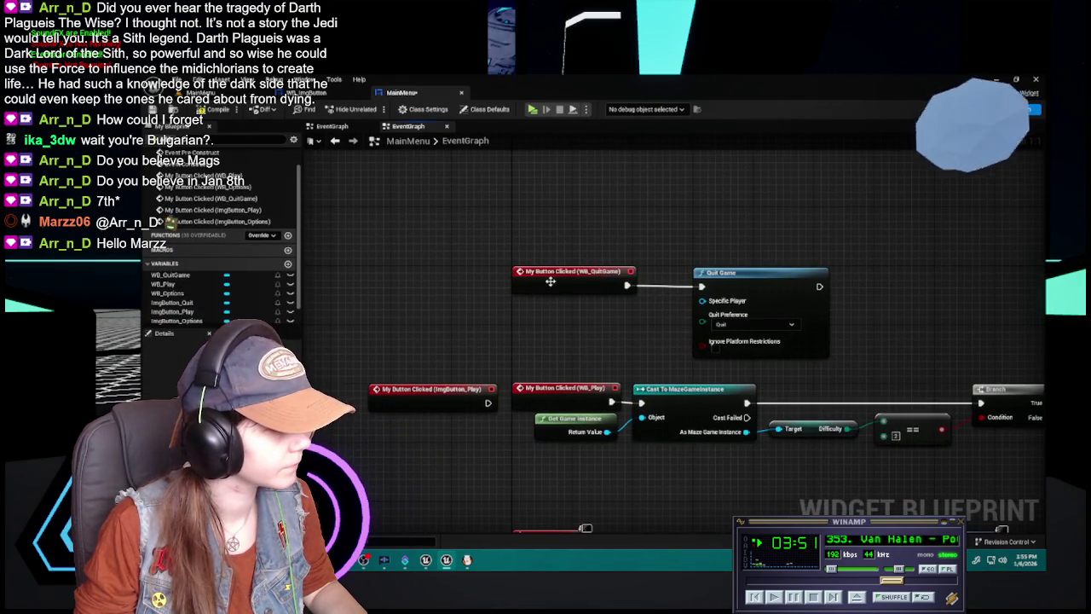
scroll(190, 312, down, 1)
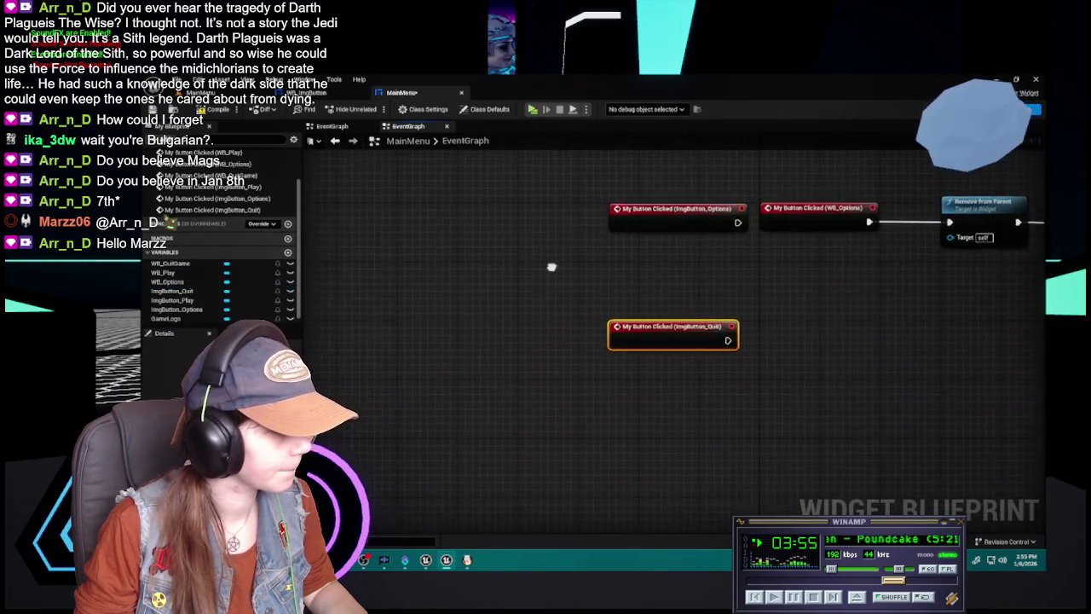
mouse_move(591, 325)
mouse_down()
mouse_move(511, 458)
mouse_move(537, 279)
mouse_move(475, 432)
mouse_move(531, 370)
mouse_up()
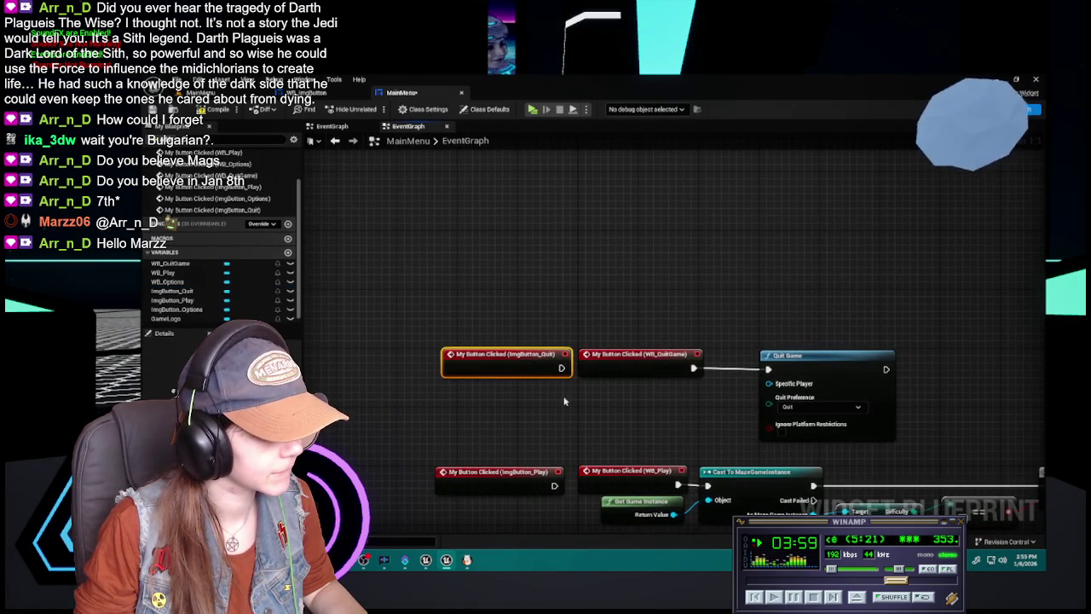
mouse_move(768, 369)
mouse_down()
mouse_move(561, 368)
mouse_move(644, 363)
mouse_up()
click(612, 359)
key(Delete)
Reconnect the Play chain to ImgButton_Play and delete the old WB_Play event
mouse_move(675, 396)
mouse_down()
mouse_move(571, 400)
mouse_move(533, 388)
mouse_move(655, 389)
mouse_up()
click(610, 381)
key(Delete)
mouse_move(778, 388)
mouse_down()
mouse_move(599, 369)
mouse_move(817, 430)
mouse_up()
click(599, 369)
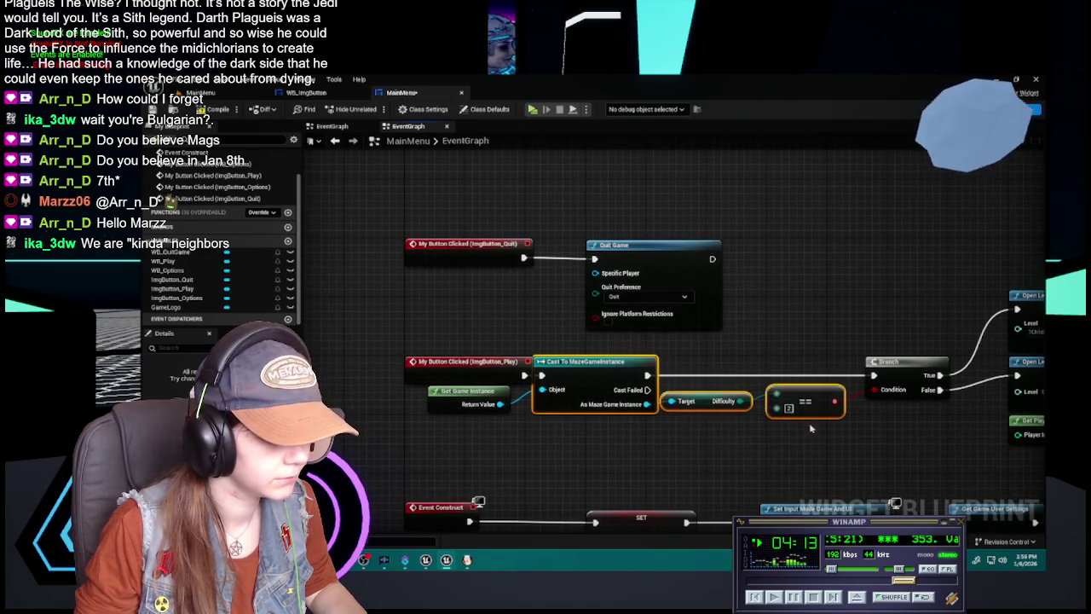
Tidy the Play chain and Event Construct nodes, nudging Get Game Instance left
drag(889, 362, 646, 362)
mouse_move(645, 280)
mouse_down()
mouse_move(779, 369)
mouse_move(920, 504)
mouse_up()
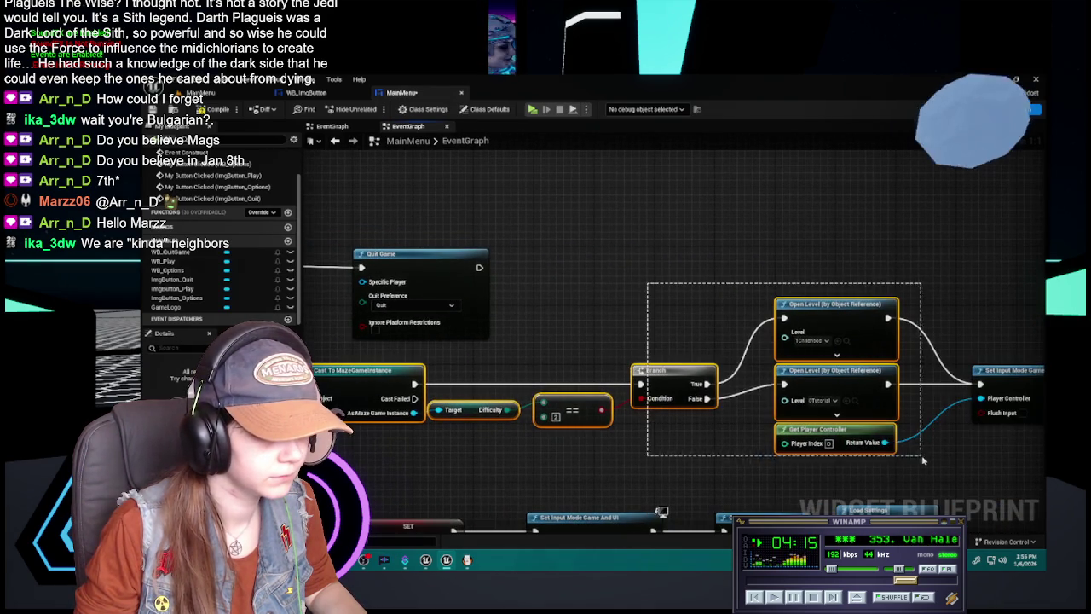
drag(946, 468, 588, 441)
drag(633, 298, 711, 401)
drag(341, 367, 536, 366)
drag(392, 367, 546, 367)
drag(290, 356, 652, 357)
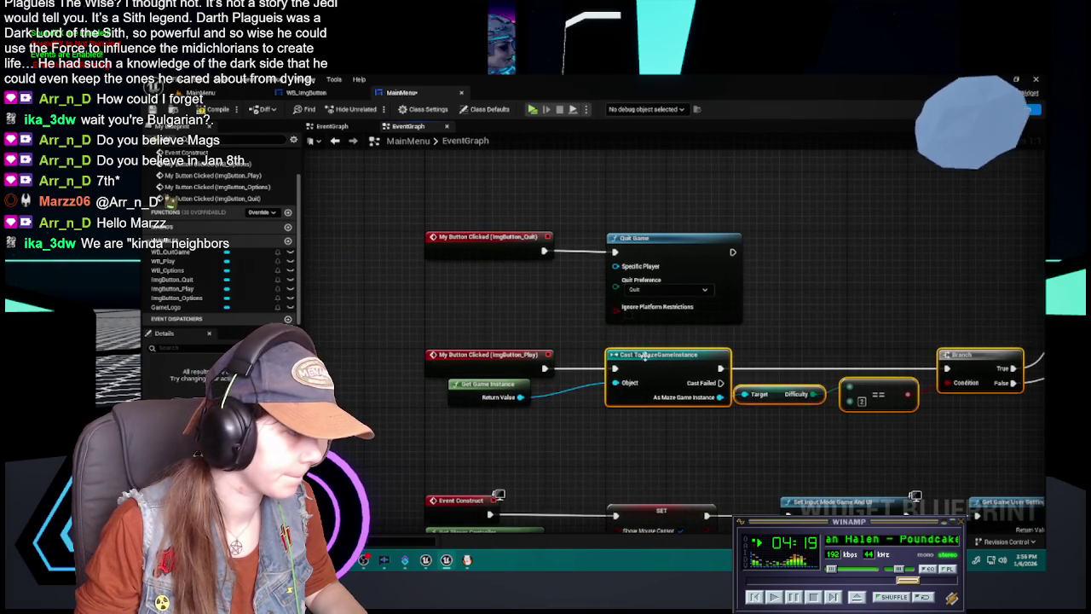
drag(592, 441, 622, 322)
drag(521, 263, 498, 262)
mouse_move(597, 335)
mouse_down()
mouse_move(579, 308)
mouse_move(664, 174)
mouse_up()
Wire the Options chain to ImgButton_Options and delete the old WB_Options event
mouse_move(652, 375)
mouse_down()
mouse_move(577, 383)
mouse_move(519, 373)
mouse_move(618, 367)
mouse_up()
click(577, 359)
key(Delete)
click(618, 311)
mouse_move(619, 311)
mouse_down()
mouse_move(597, 511)
mouse_move(562, 609)
mouse_move(558, 335)
mouse_move(612, 318)
mouse_up()
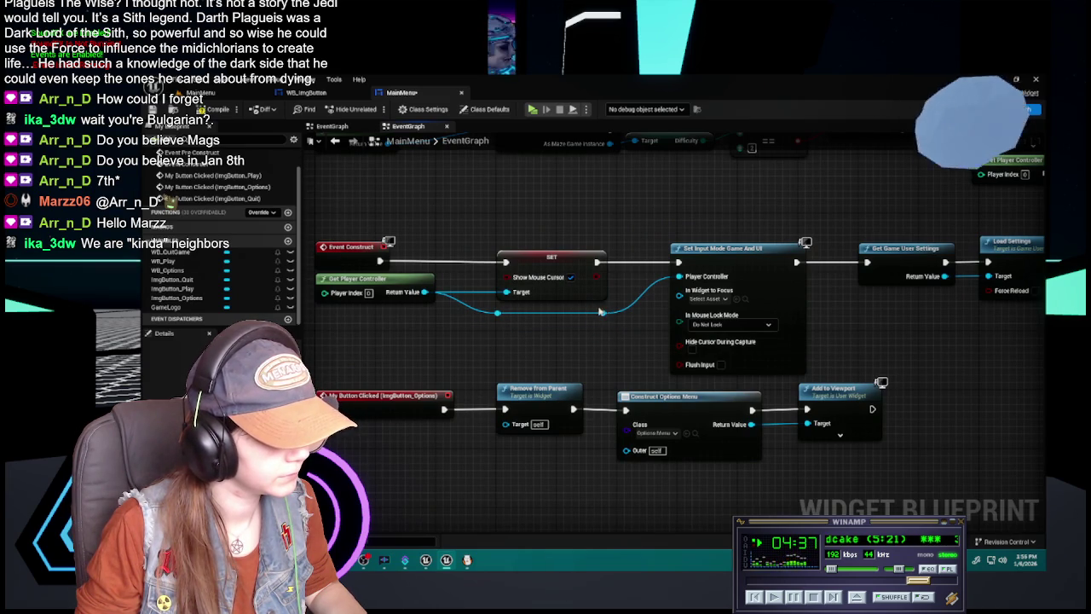
mouse_move(817, 346)
mouse_down()
mouse_move(621, 390)
mouse_move(589, 478)
mouse_move(867, 302)
mouse_up()
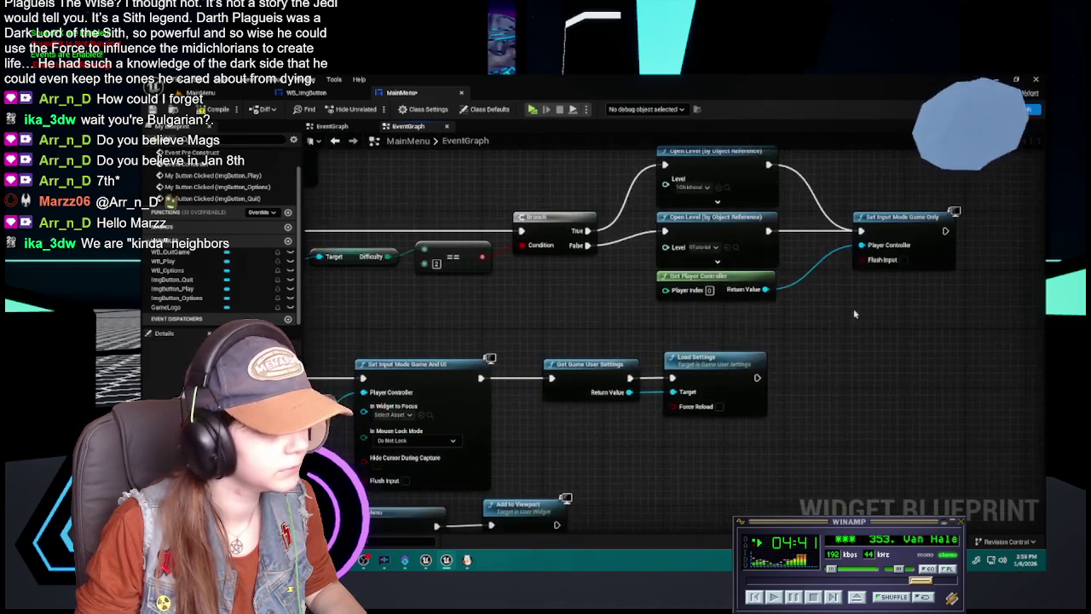
drag(596, 358, 895, 303)
Save the MainMenu blueprint and review the Quit and Options click logic
key(ctrl+s)
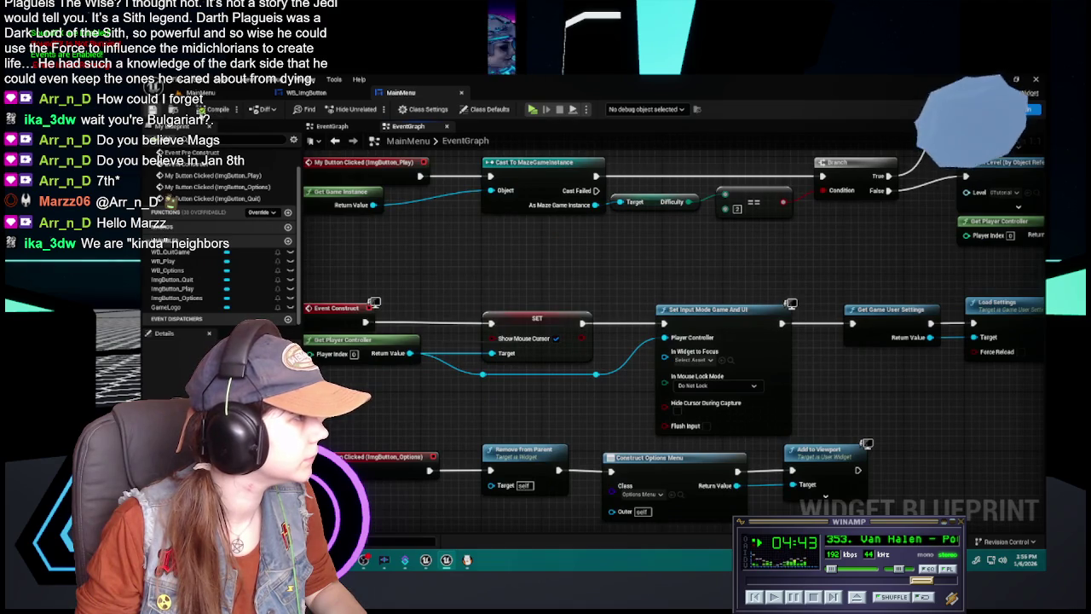
double_click(213, 198)
mouse_move(644, 264)
mouse_down()
mouse_move(534, 299)
mouse_move(530, 248)
mouse_move(390, 126)
mouse_move(477, 214)
mouse_move(523, 316)
mouse_move(586, 312)
mouse_move(578, 141)
mouse_move(576, 225)
mouse_up()
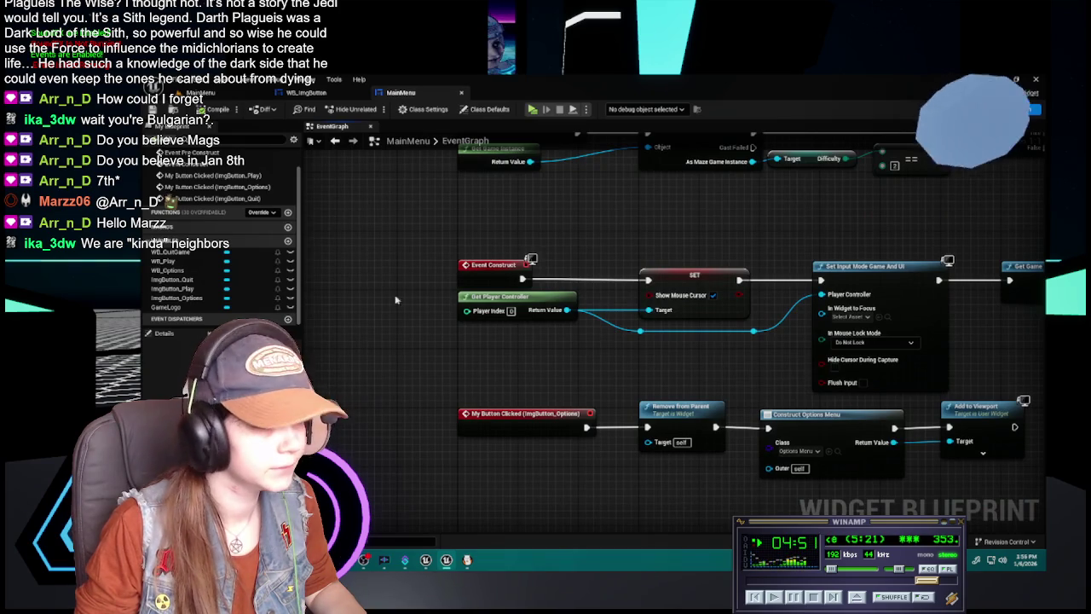
key(shift+F4)
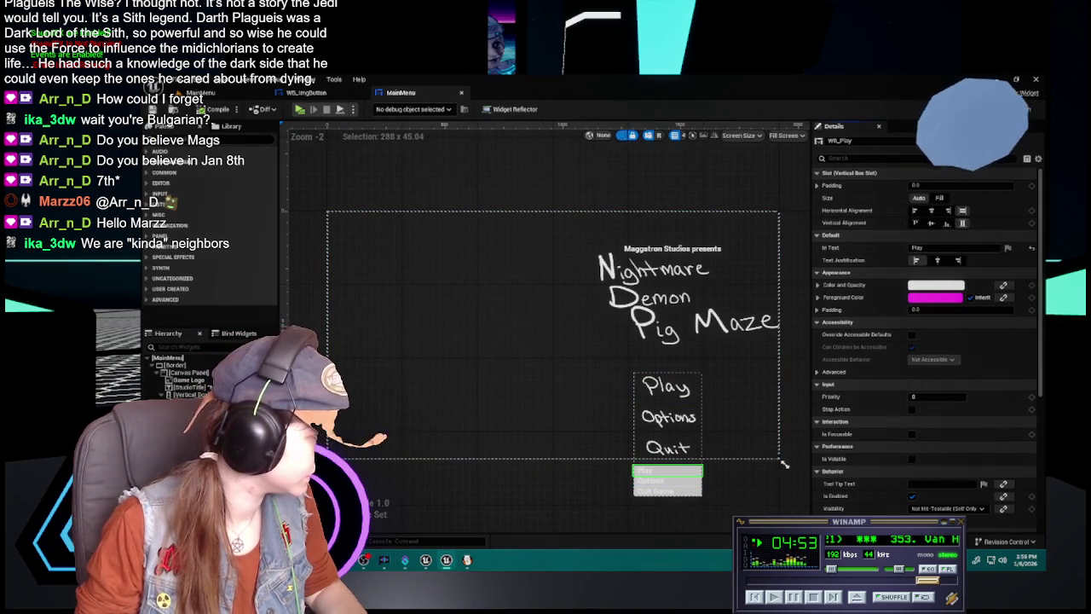
Select the Play/Options/Quit vertical box and shift its Position X to about 1238
click(784, 463)
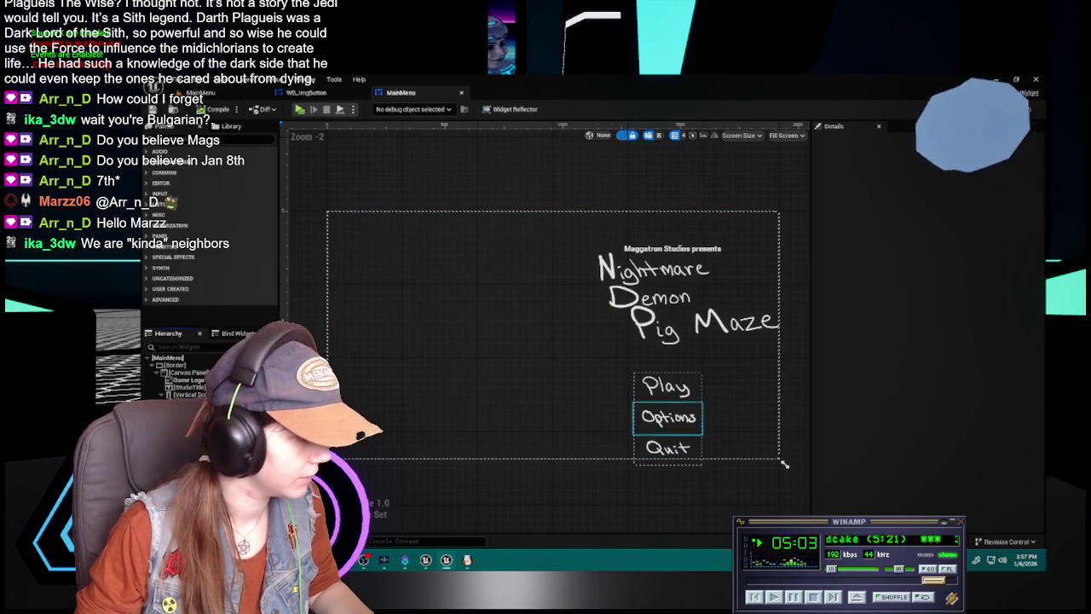
click(666, 386)
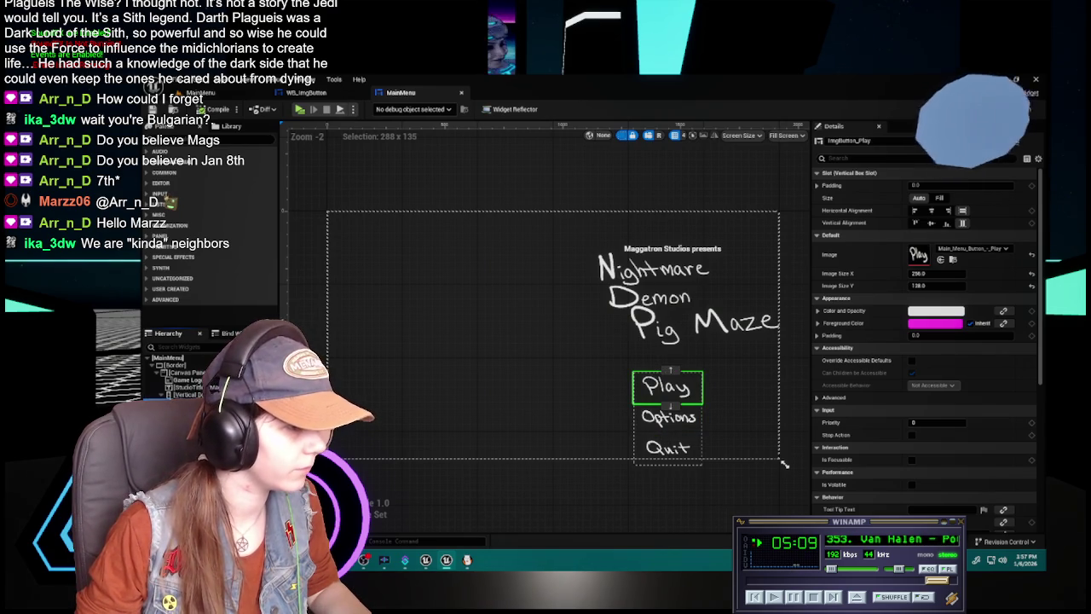
click(667, 417)
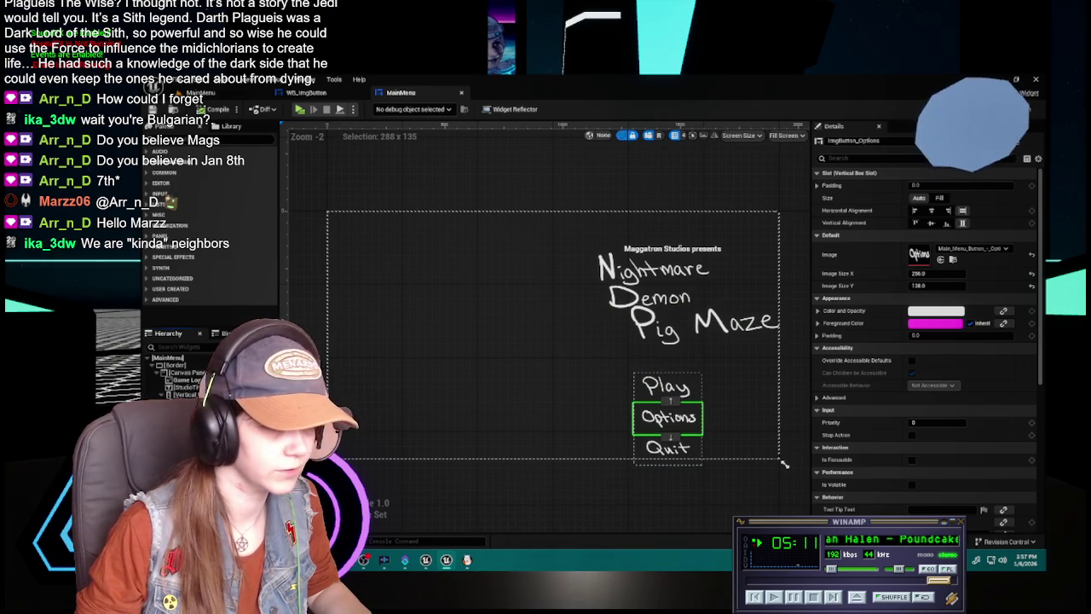
click(183, 394)
mouse_move(936, 198)
mouse_down()
mouse_move(920, 199)
mouse_move(940, 211)
mouse_move(948, 198)
mouse_up()
Set the button column's Position X to 1275 and enter a new Position Y
click(948, 198)
text(1)
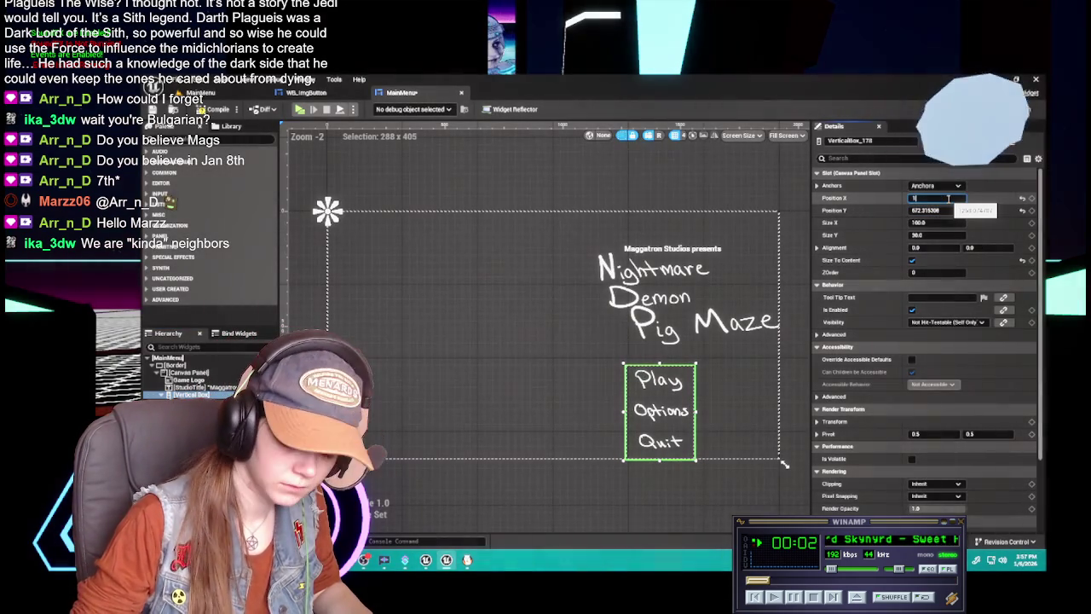
text(275)
key(Return)
click(943, 210)
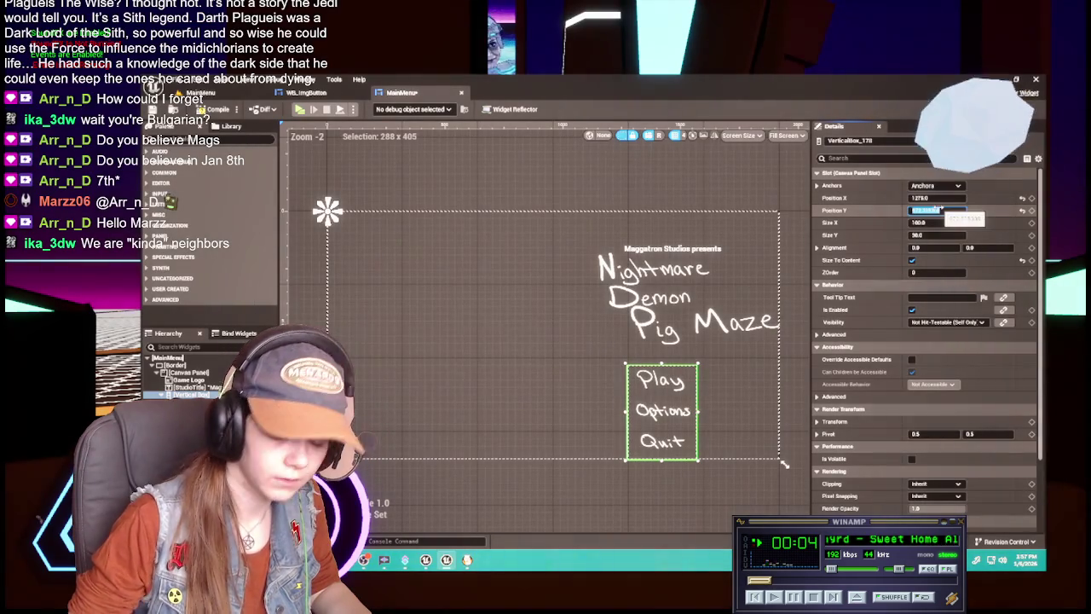
text(6)
key(Return)
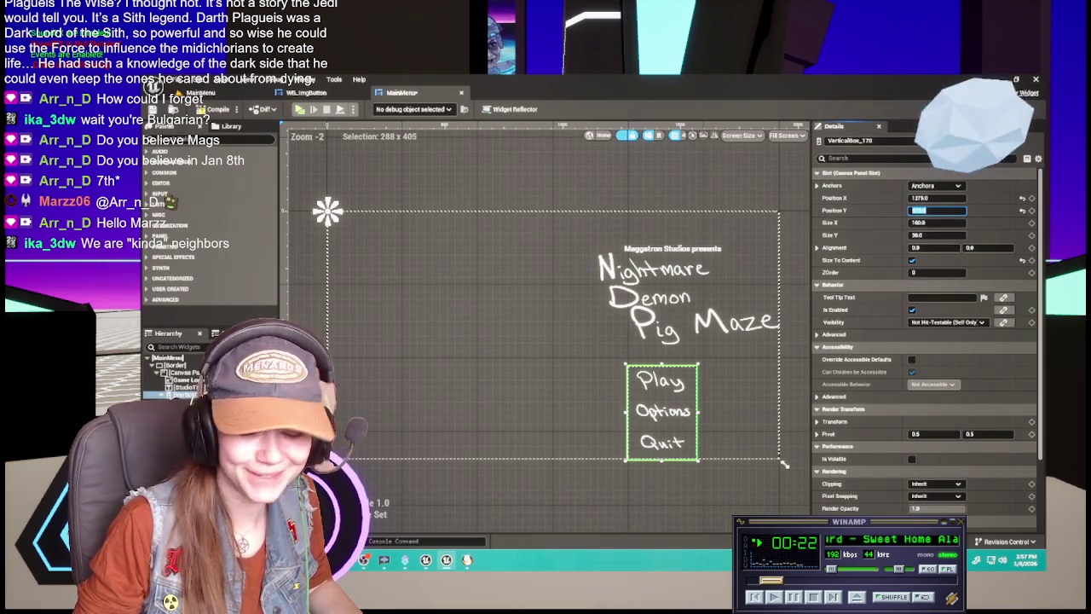
Save the menu widget and launch the game preview from the level editor
key(ctrl+s)
click(240, 98)
click(373, 109)
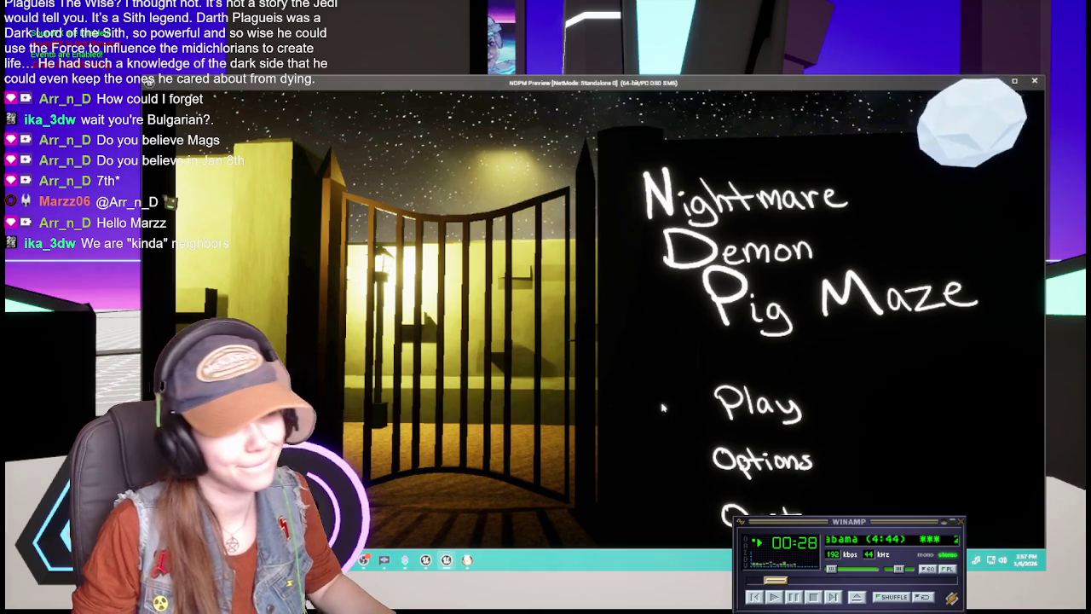
Raise the button column to Position Y about 622 and preview the placement in-game
key(Escape)
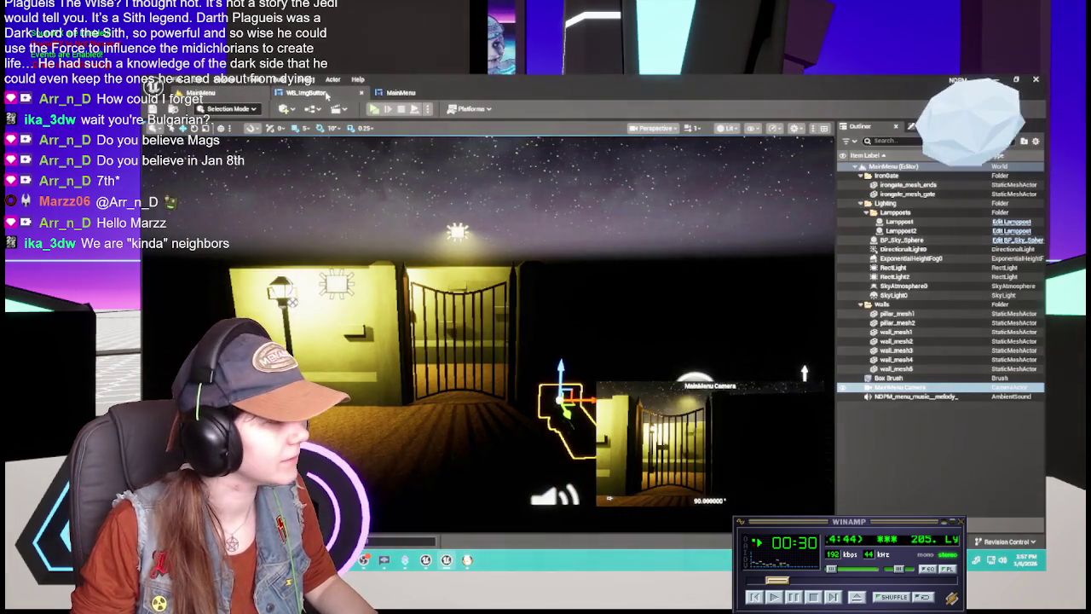
click(334, 93)
click(360, 94)
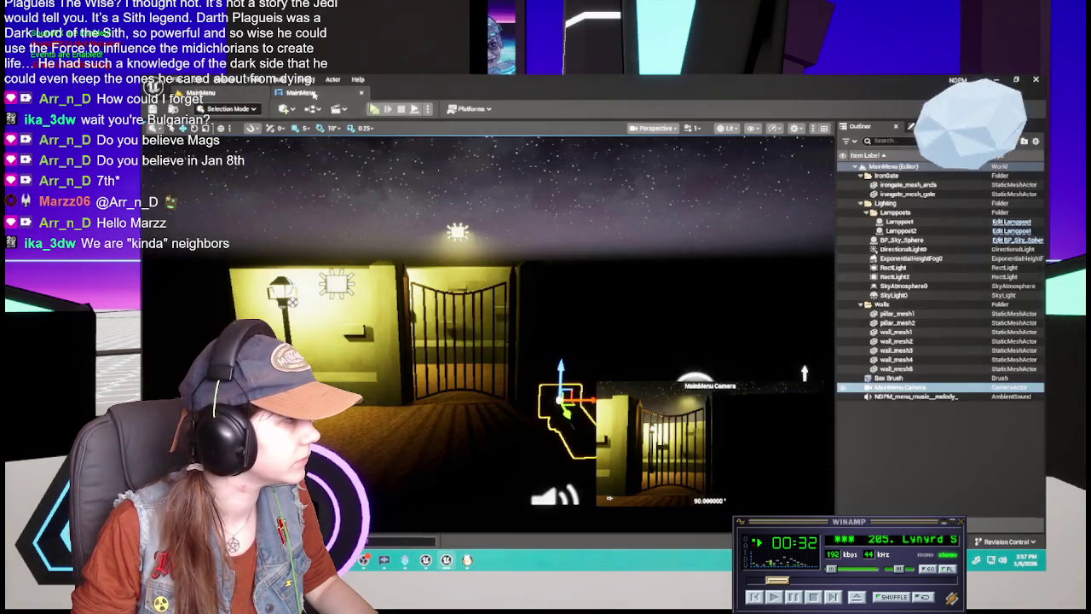
key(Return)
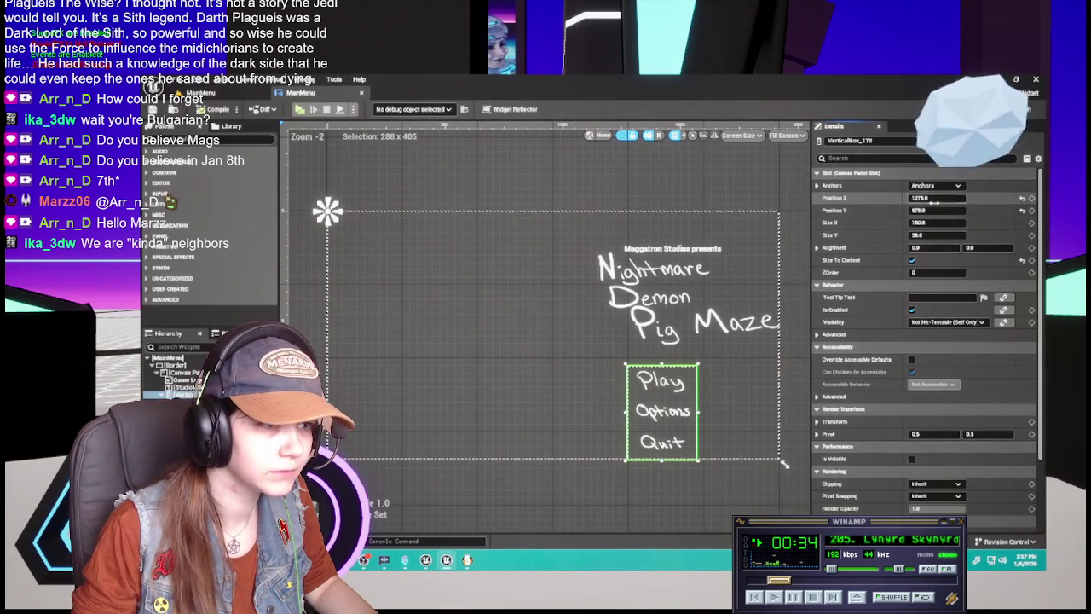
mouse_move(932, 209)
mouse_down()
mouse_move(946, 209)
mouse_move(921, 209)
mouse_up()
click(944, 210)
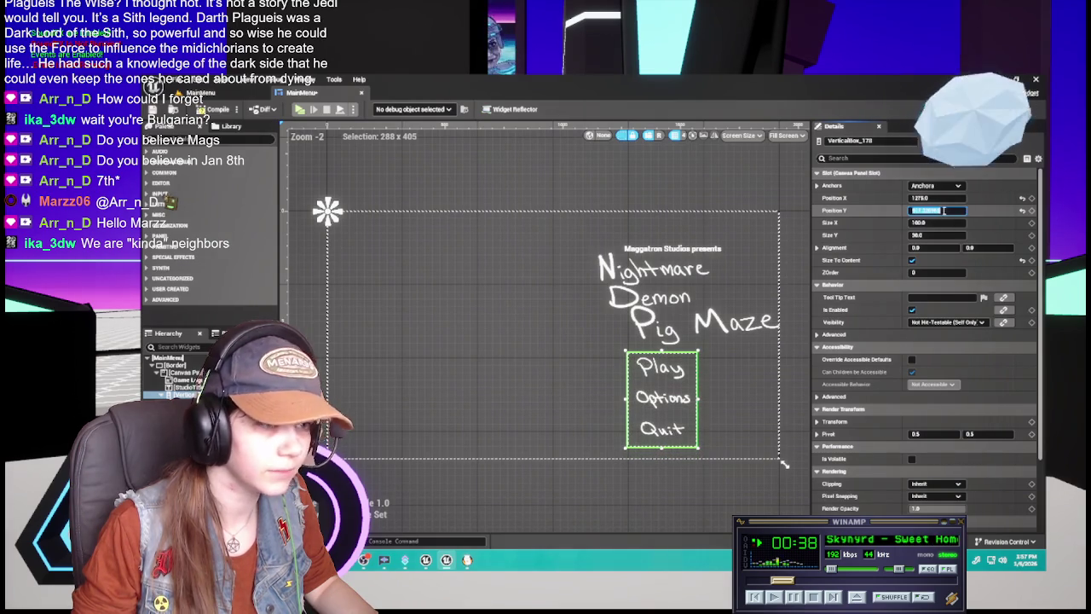
text(600)
key(Return)
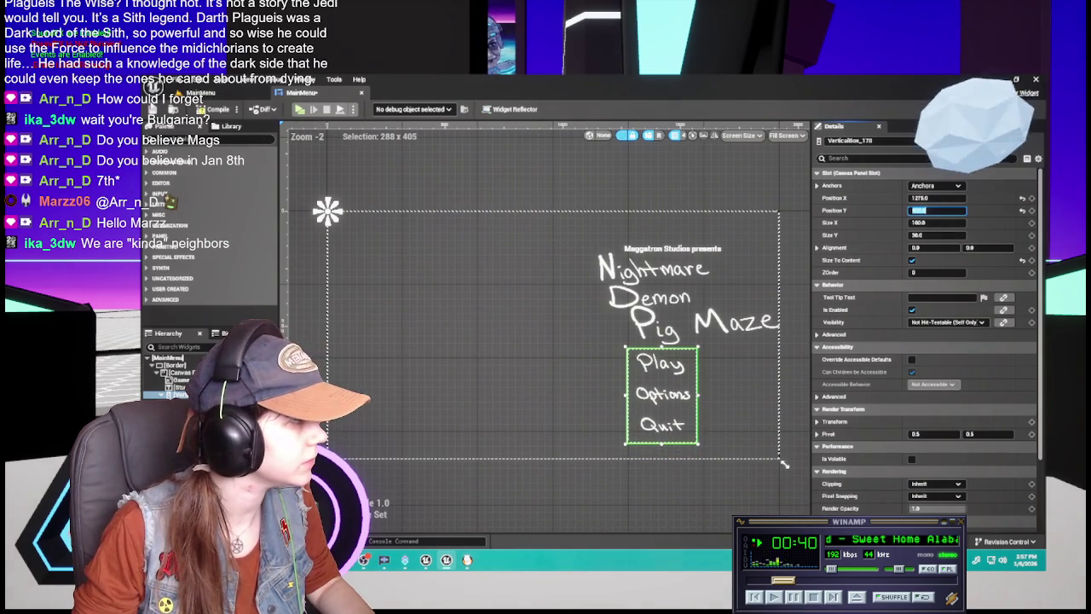
click(201, 92)
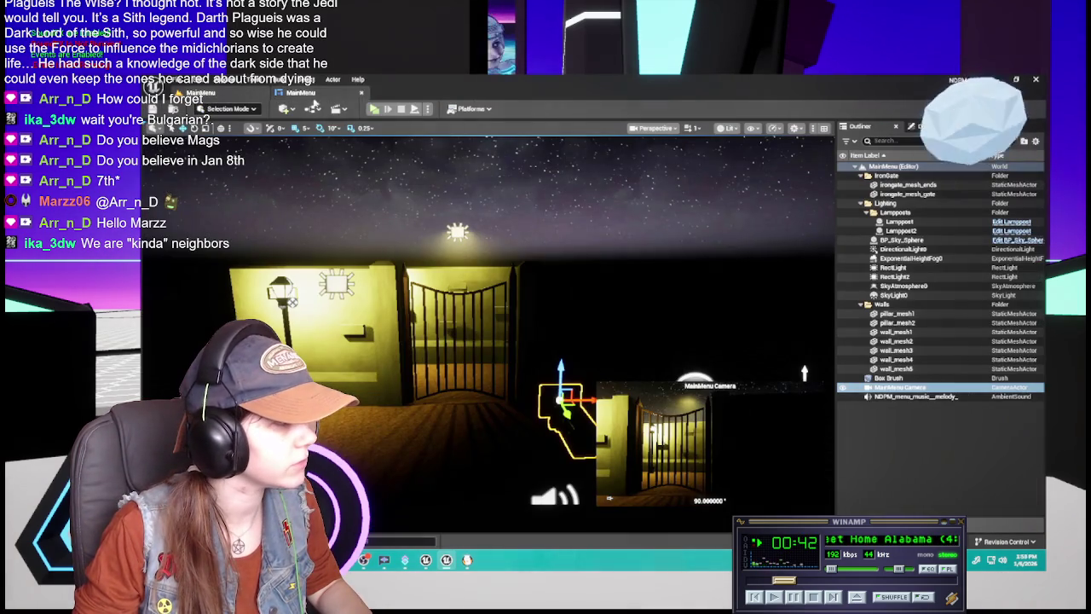
click(373, 108)
Set the column's Position Y to 750, compile the menu widget and preview again
key(Escape)
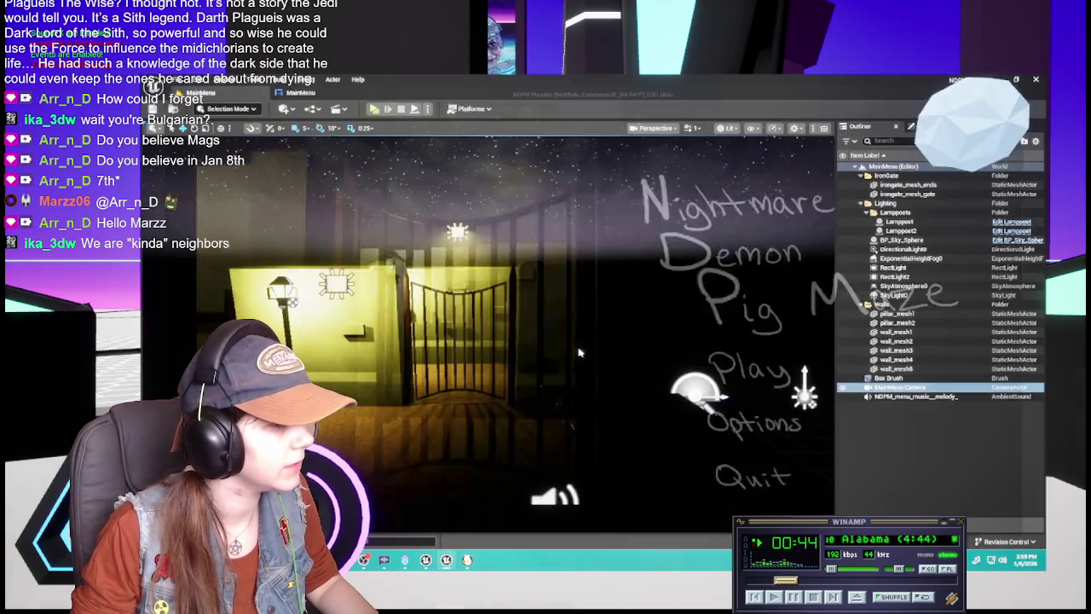
click(343, 95)
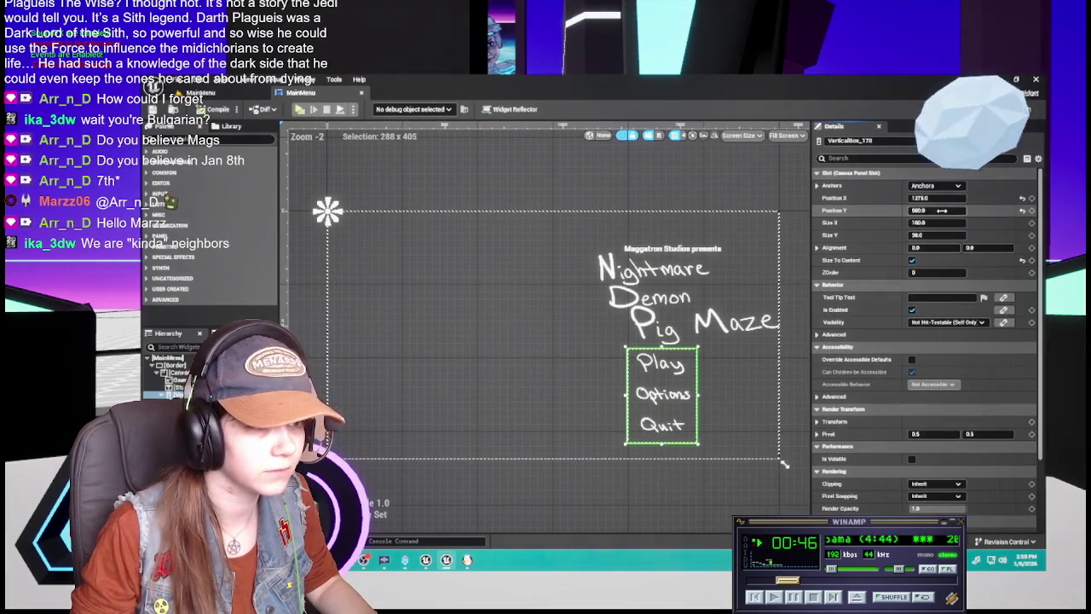
text(750)
key(Return)
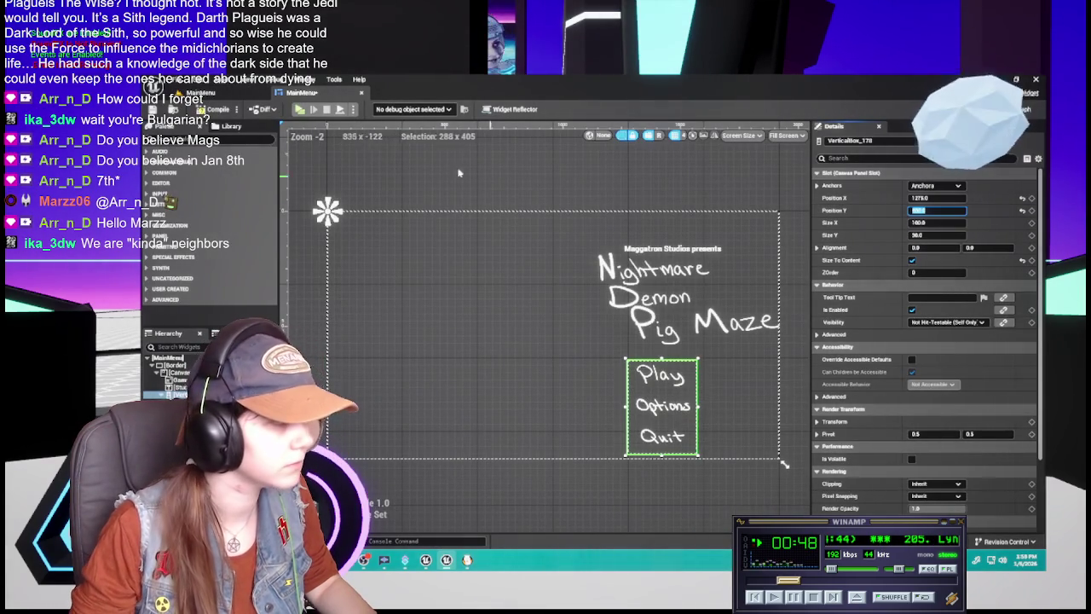
click(218, 109)
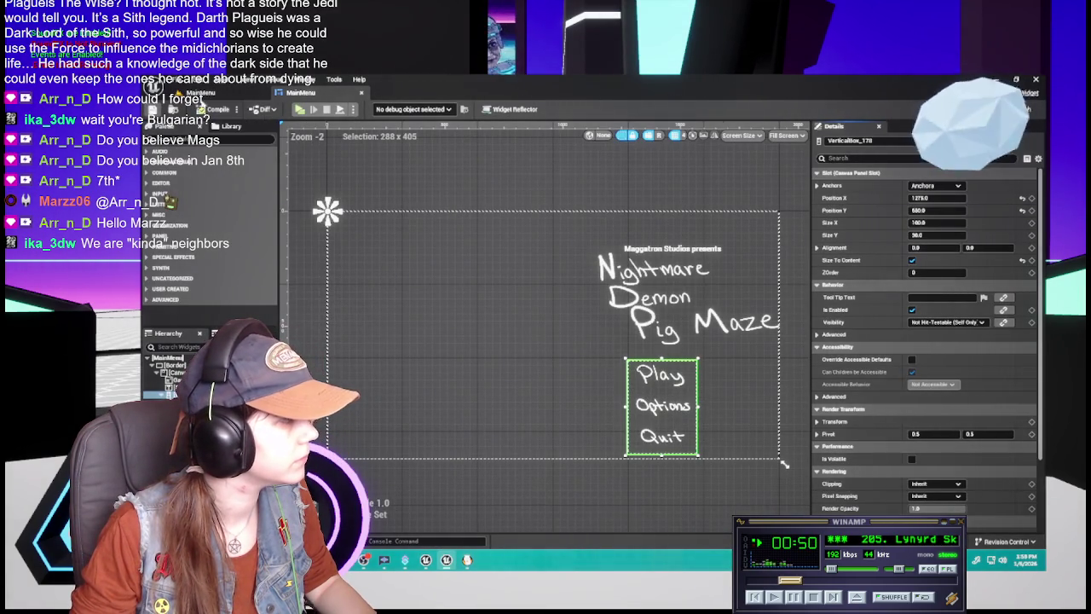
click(204, 93)
click(373, 109)
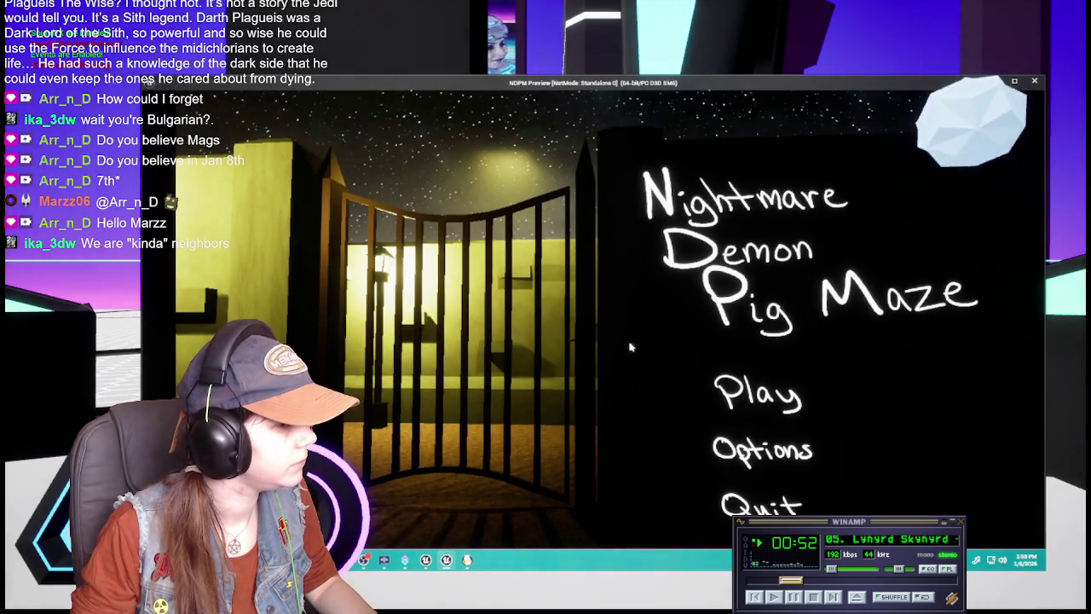
Test the Options screen and Play in the preview, then end it
click(768, 452)
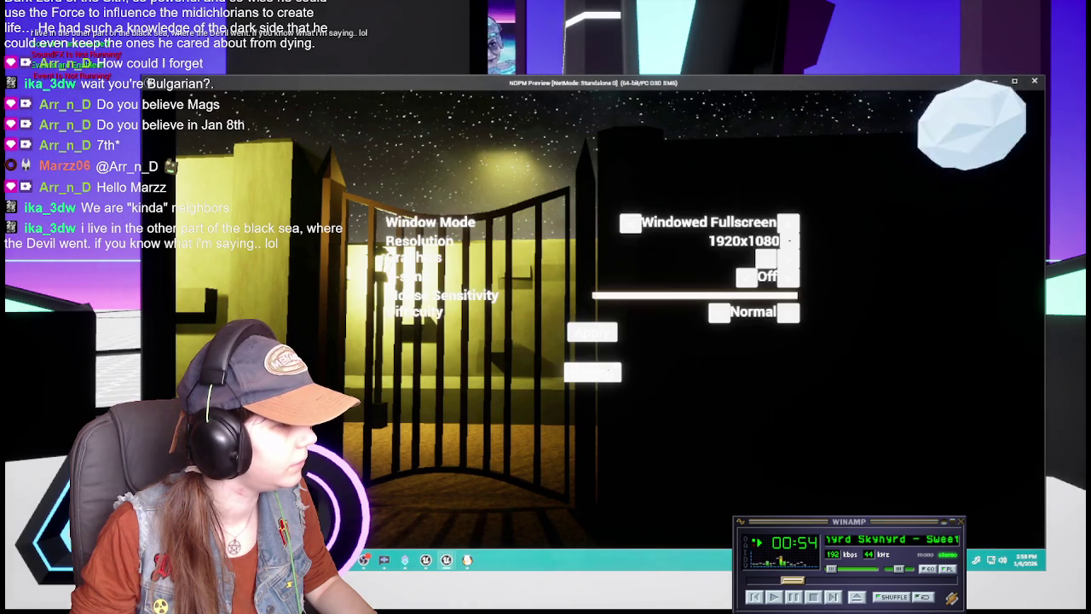
click(597, 377)
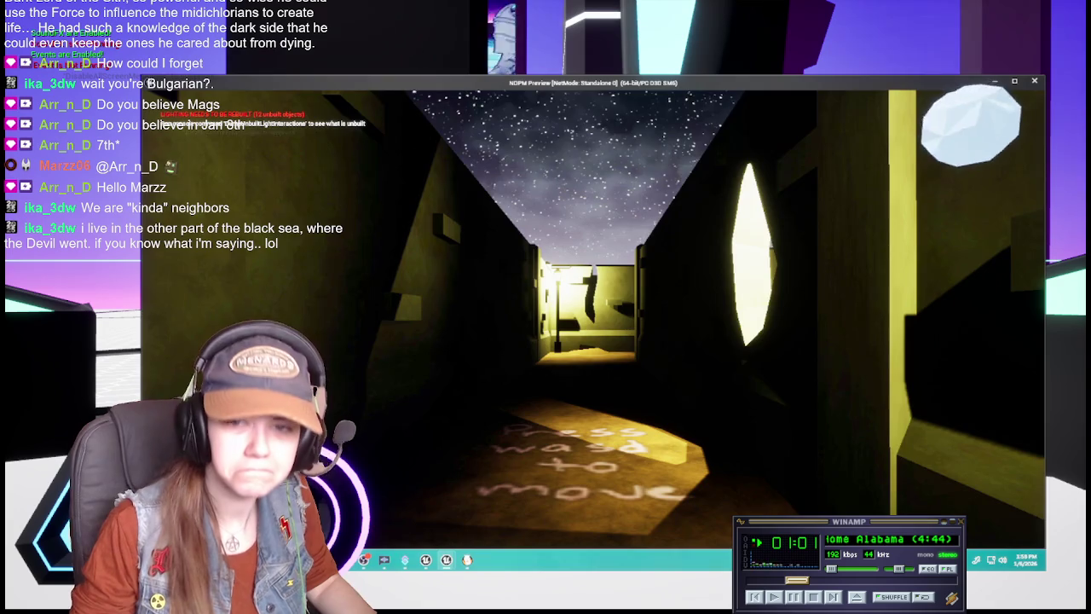
mouse_move(546, 307)
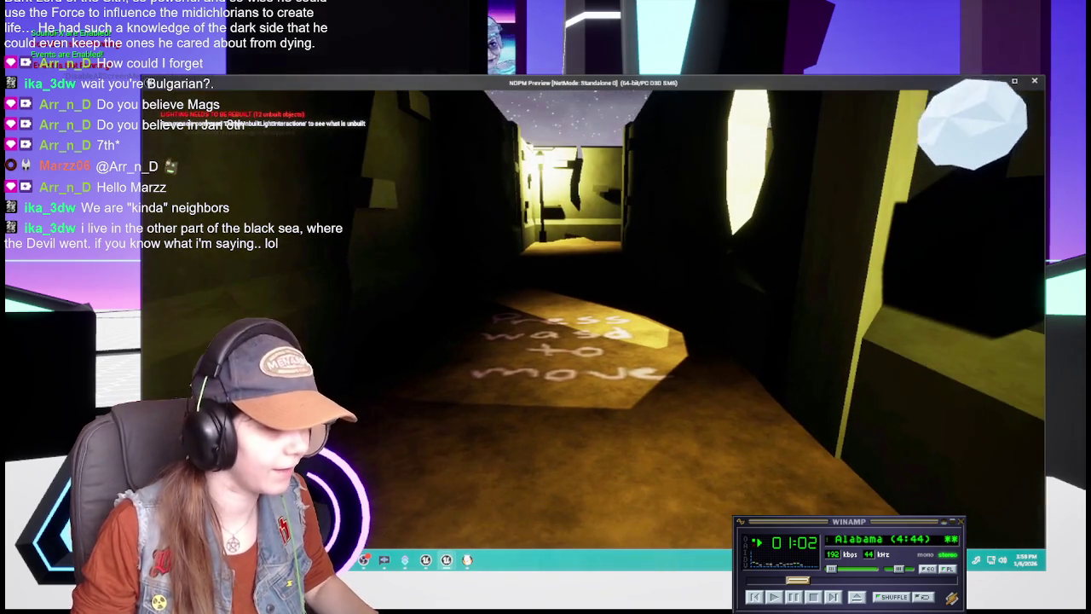
key(w)
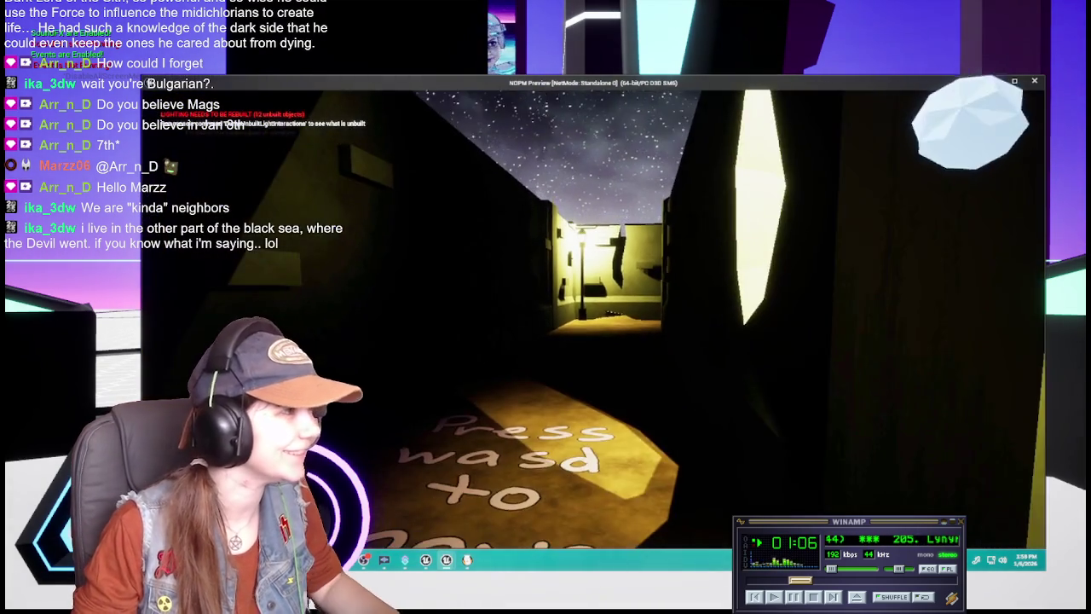
key(Escape)
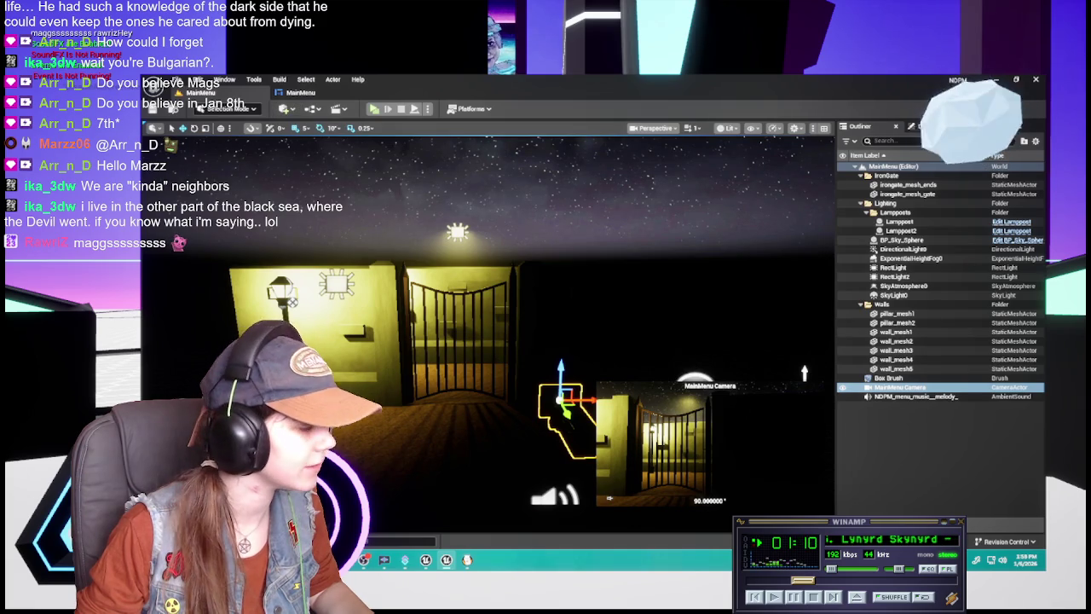
key(ctrl+space)
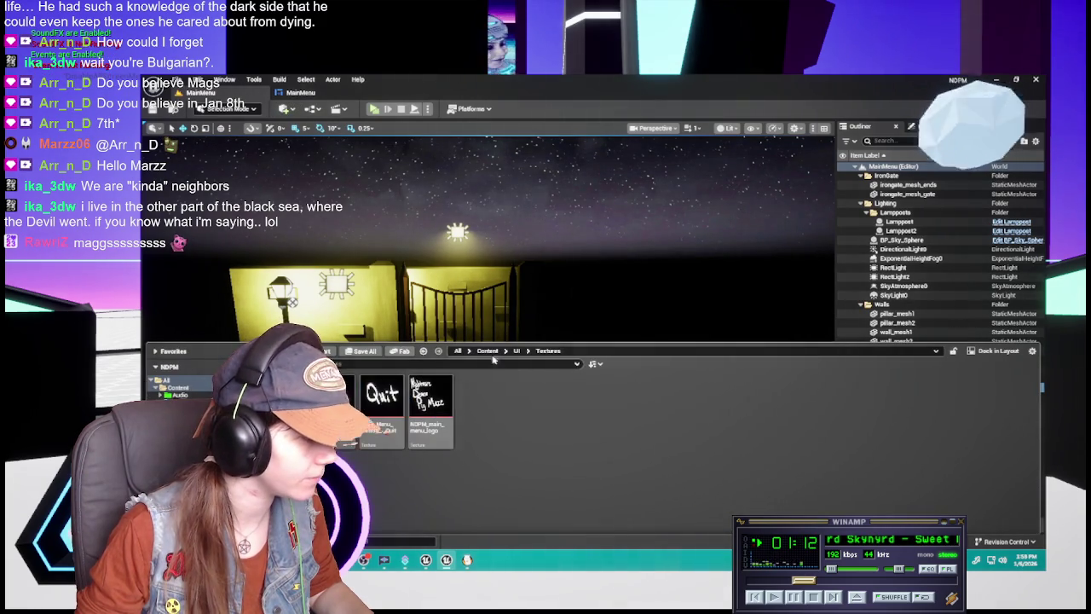
Browse the Content Textures and UI folders in the Content Browser
click(487, 350)
double_click(673, 401)
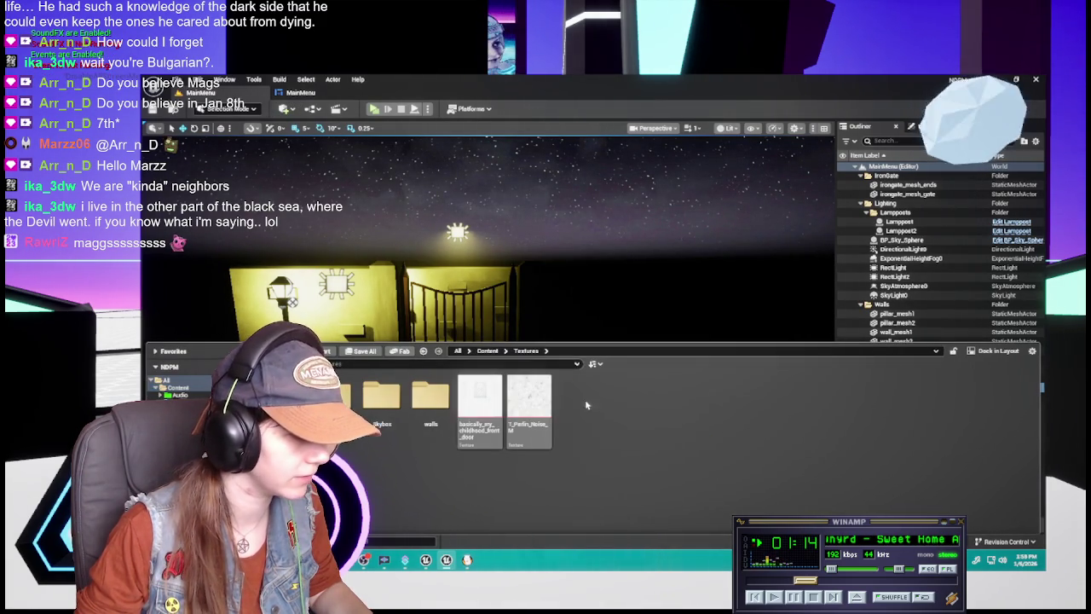
click(488, 350)
double_click(725, 401)
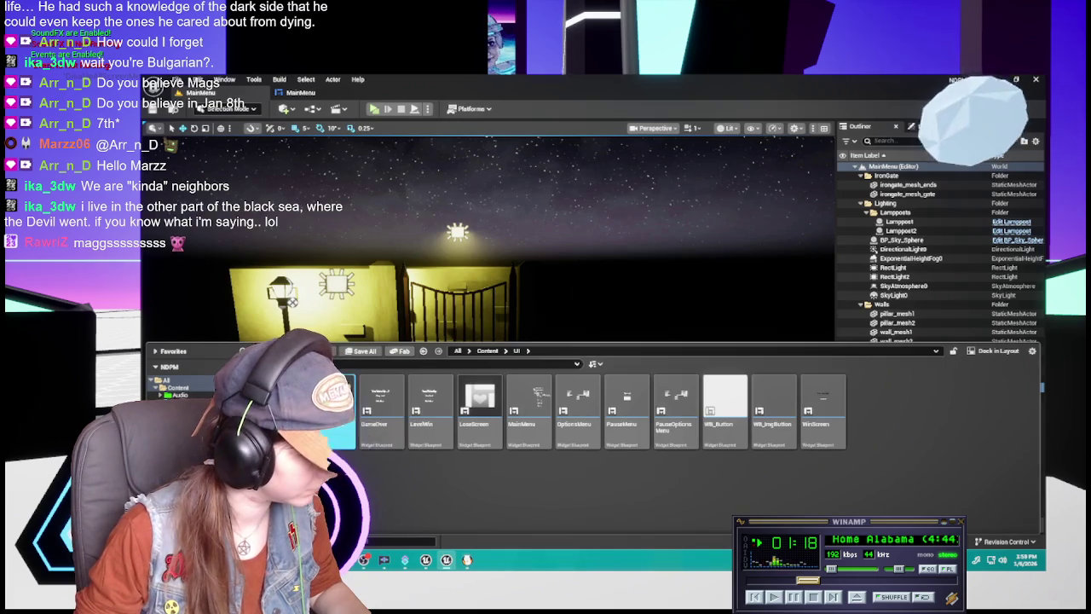
double_click(379, 417)
click(517, 350)
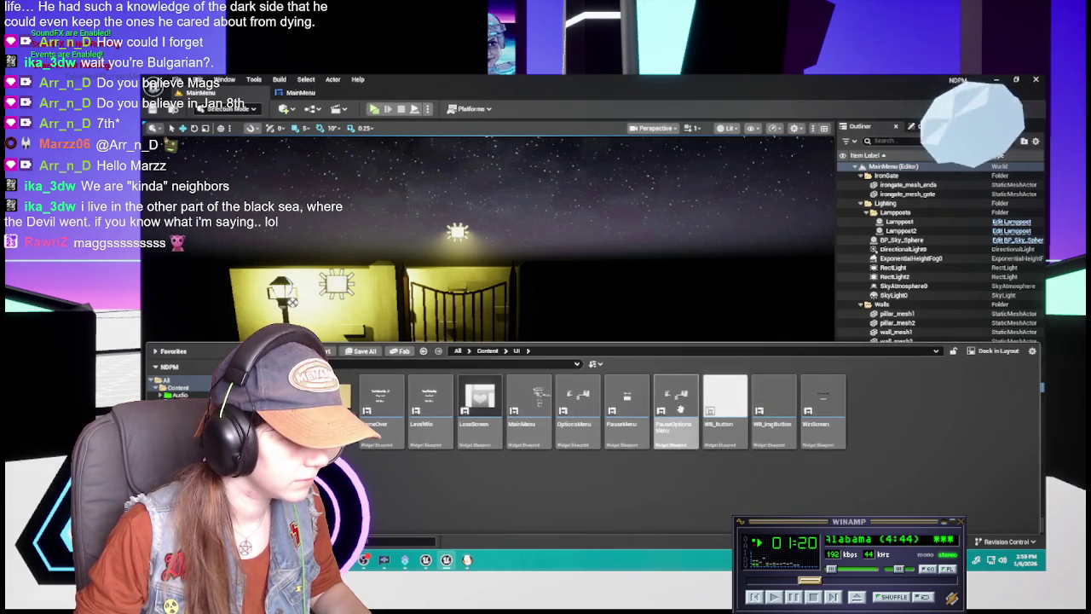
Check the PauseMenu widget's actions, then run a quick play preview of the main menu
right_click(634, 402)
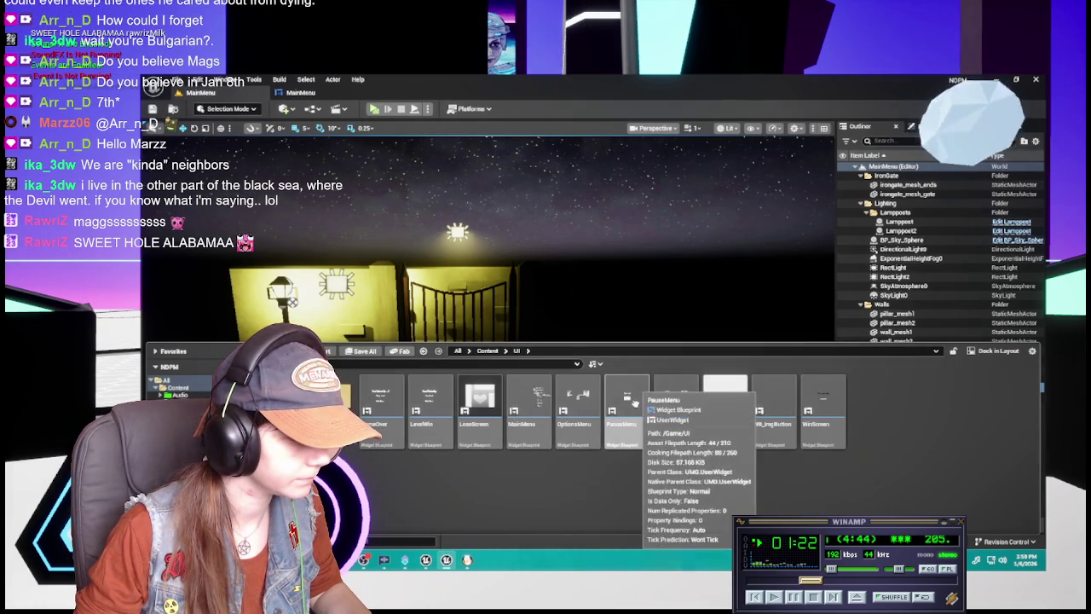
click(586, 457)
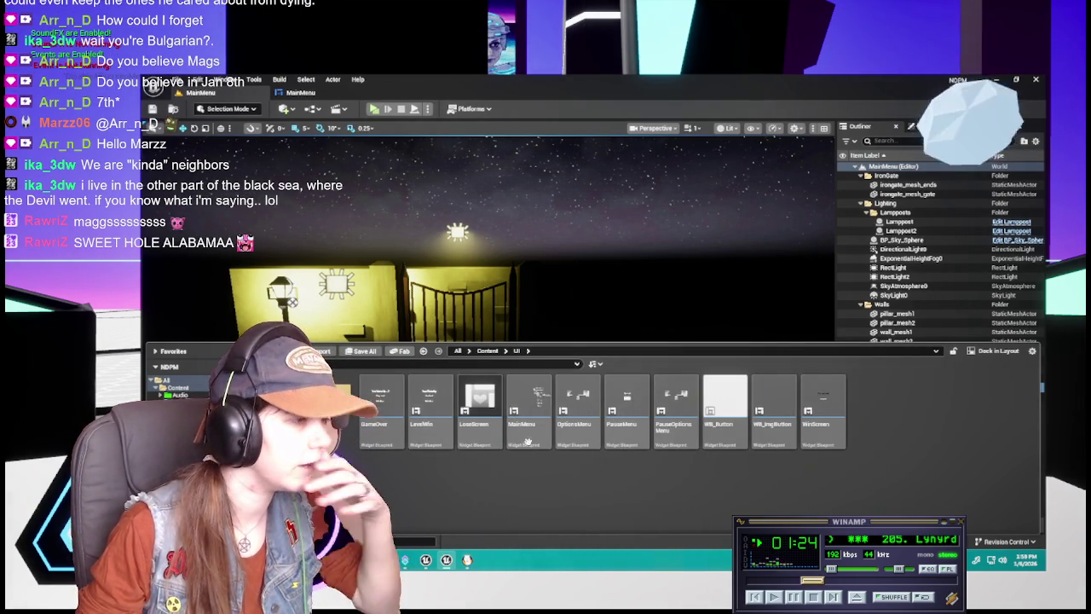
click(373, 109)
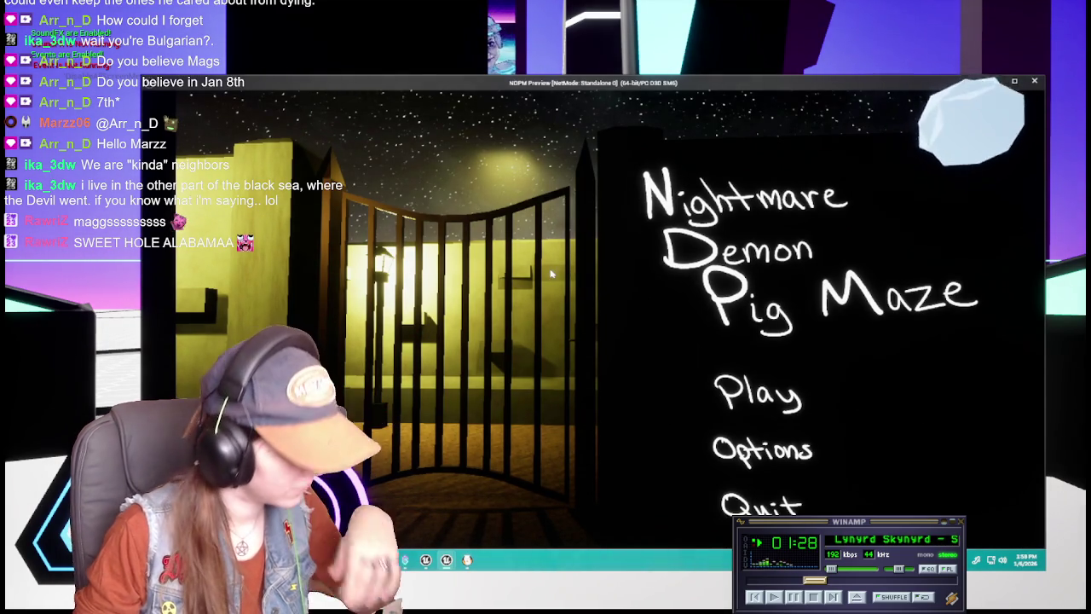
key(Escape)
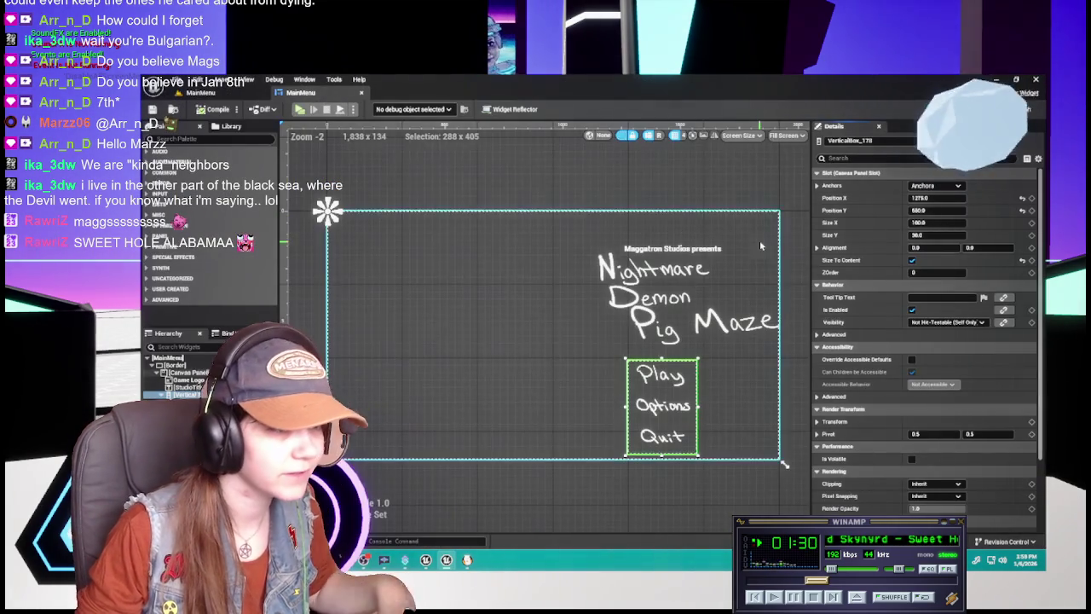
Nudge the button box's Position Y to about 629 and preview the menu again
drag(947, 210, 971, 209)
click(951, 209)
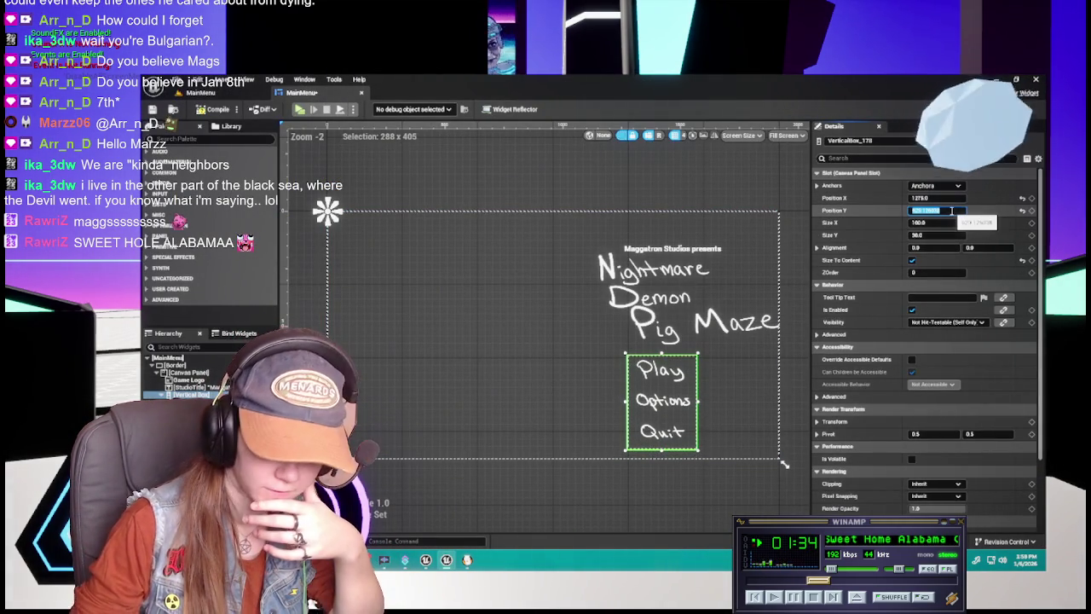
text(62)
key(Return)
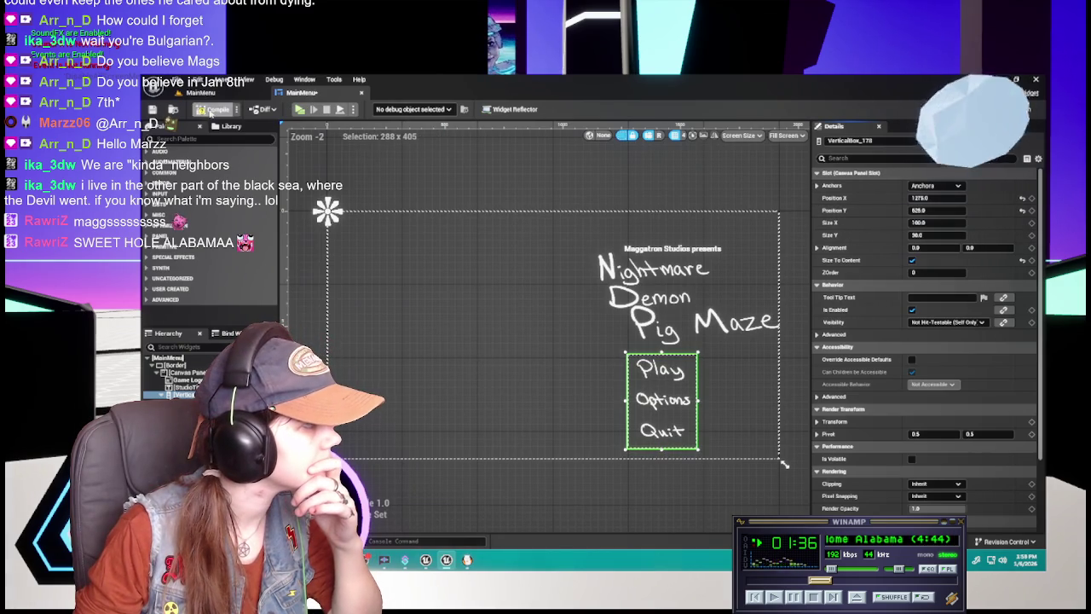
click(200, 92)
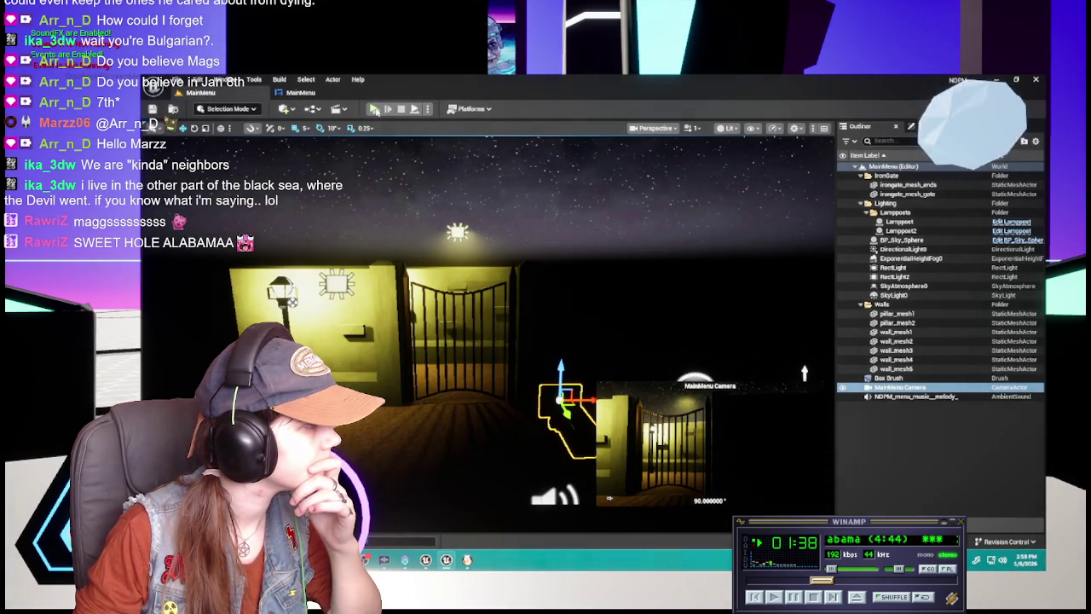
click(373, 109)
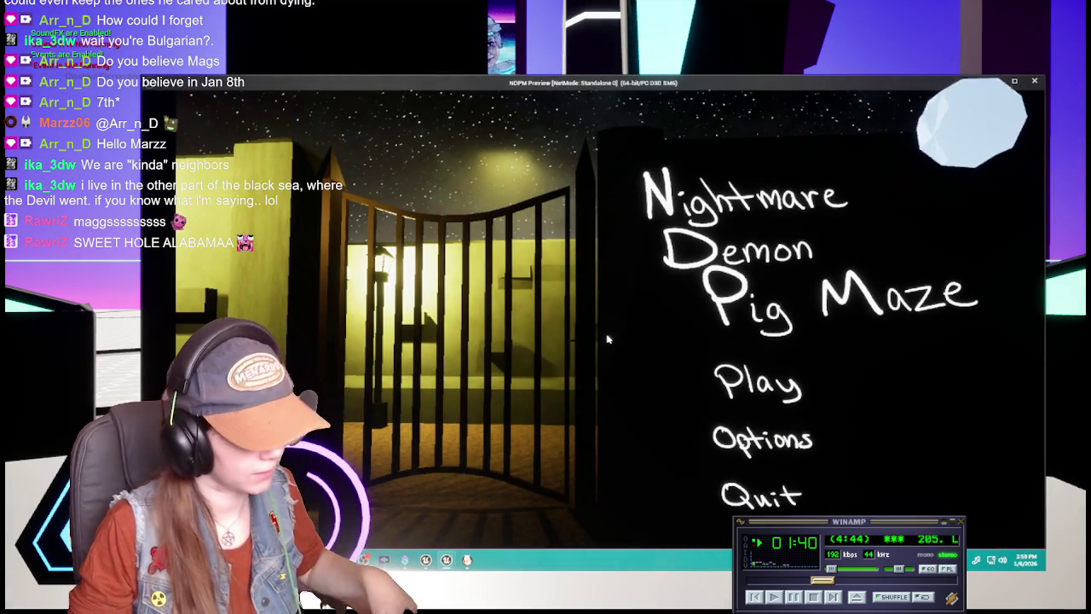
key(Escape)
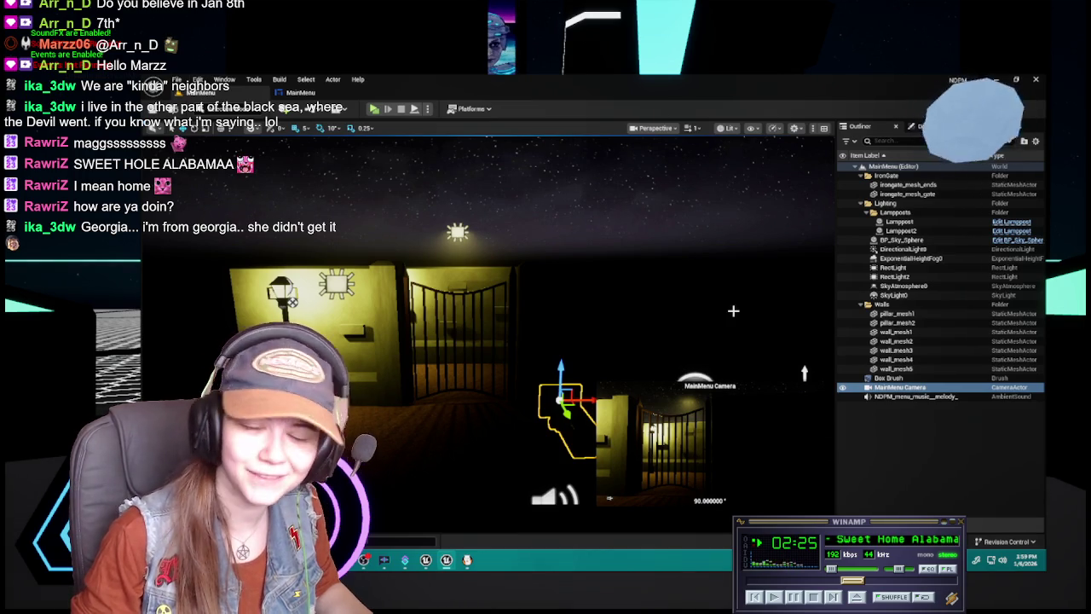
click(925, 410)
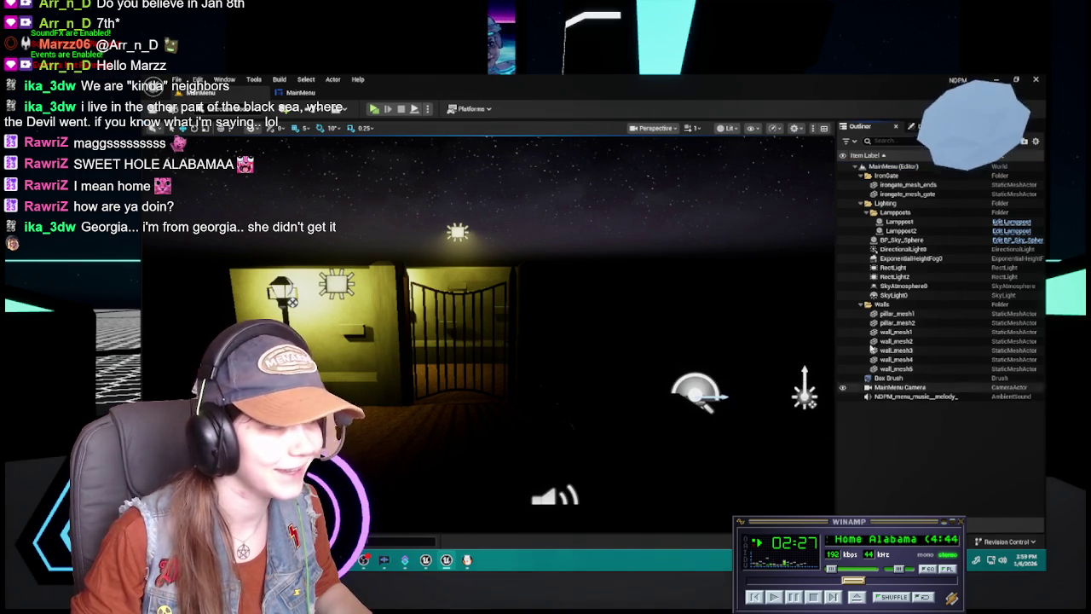
In the MainMenu designer, inspect the title block, menu canvas and Options button
click(302, 92)
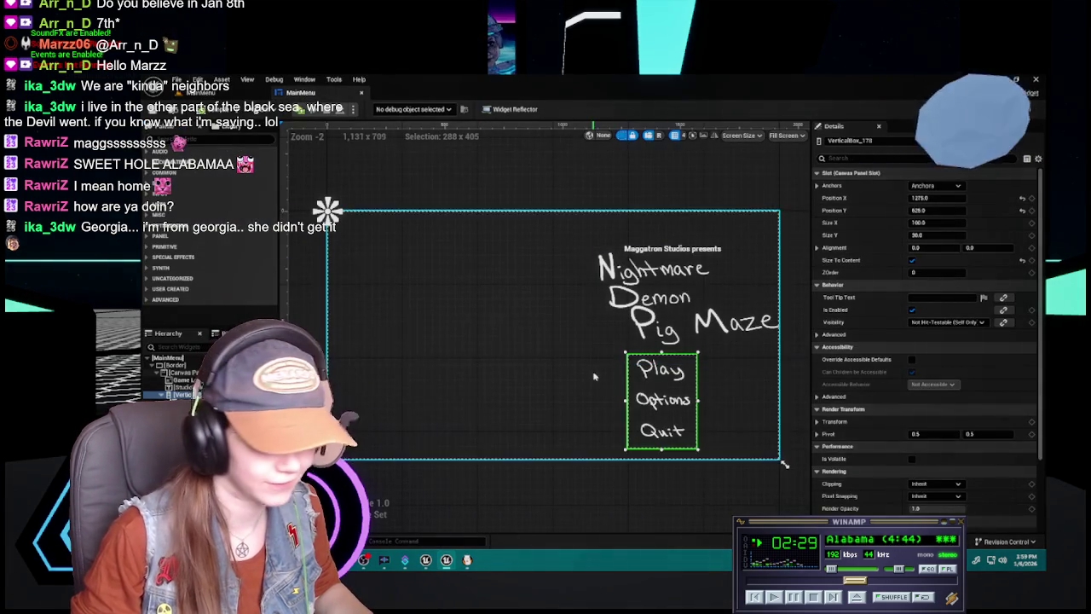
click(635, 188)
scroll(511, 302, up, 1)
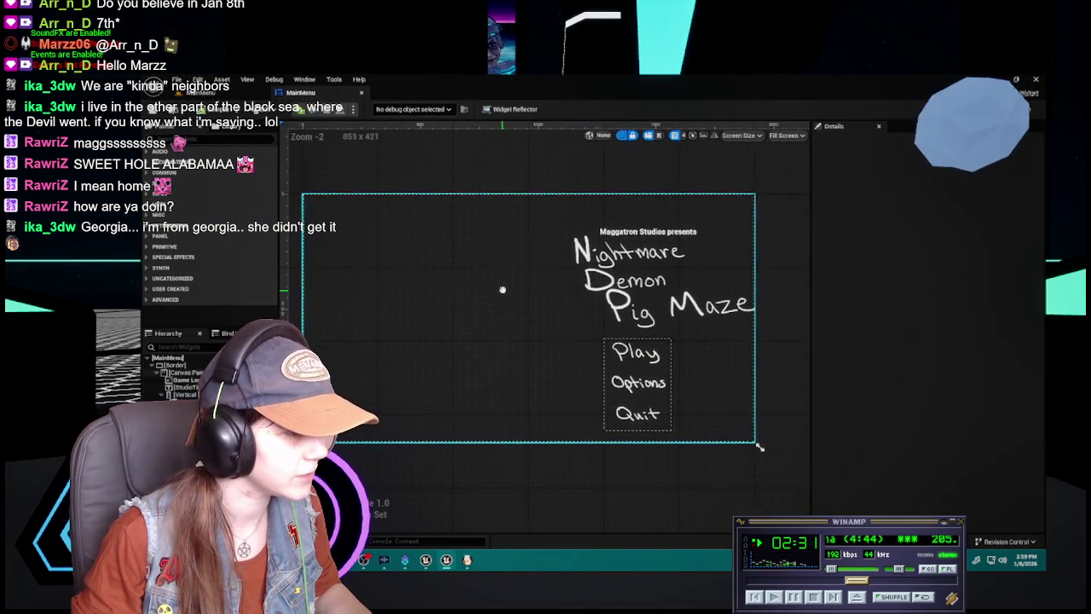
click(649, 300)
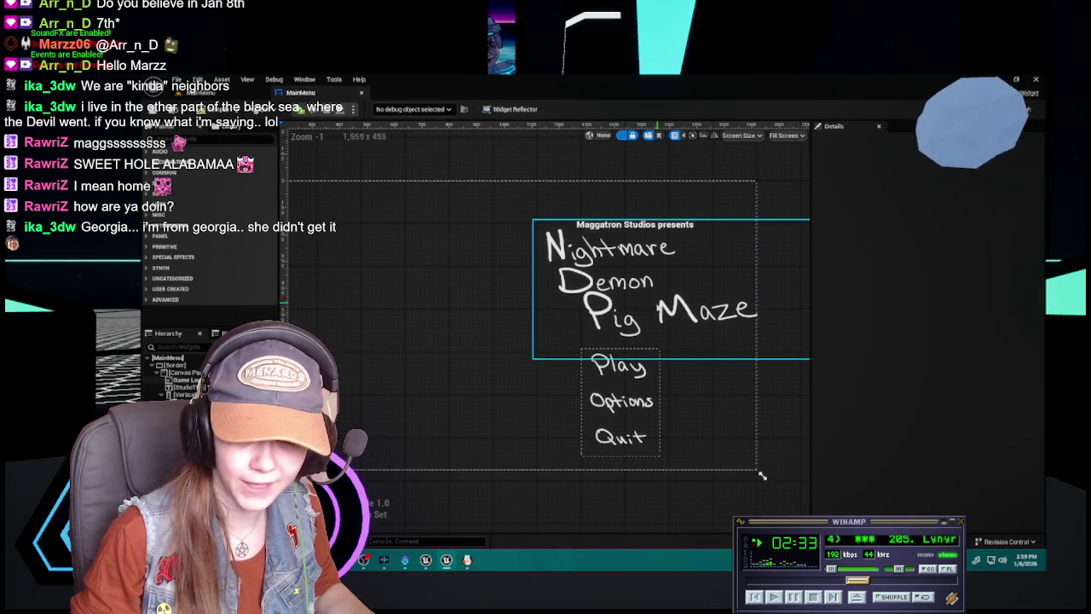
click(453, 327)
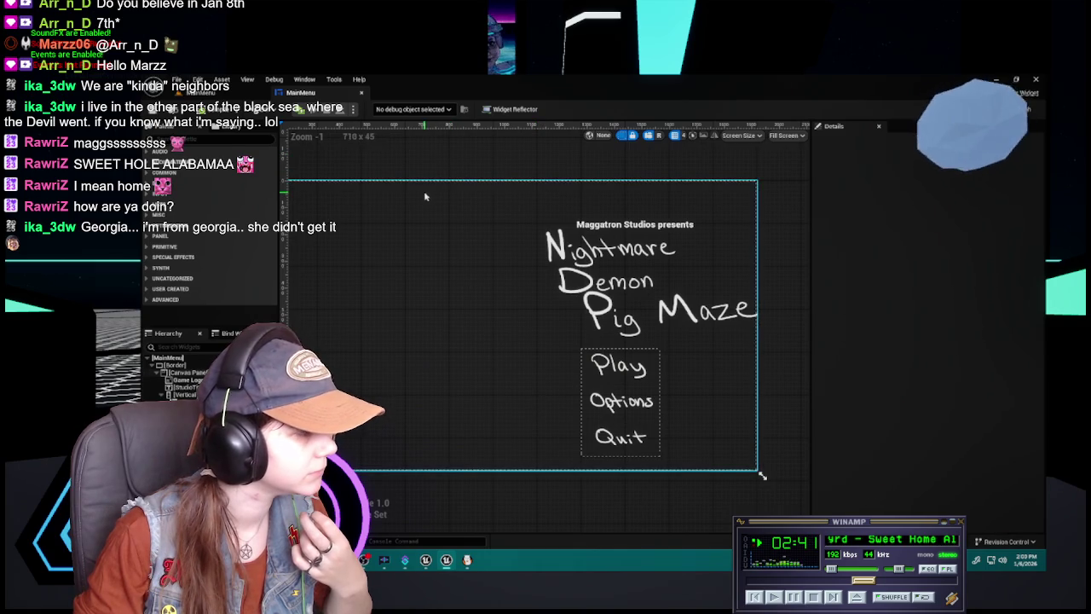
click(620, 400)
click(762, 475)
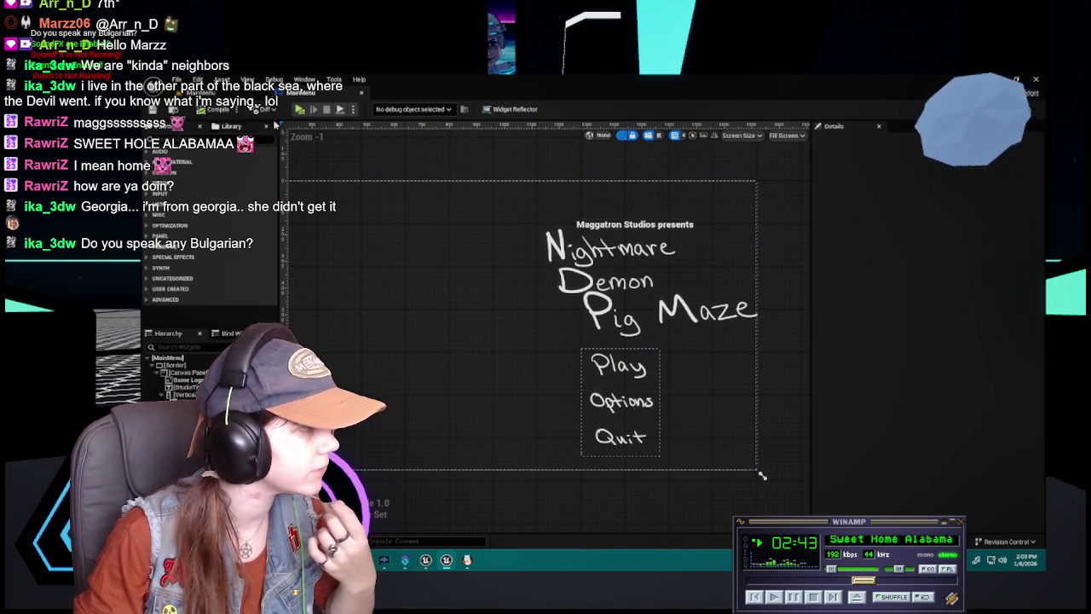
Open the Content Drawer's UI widget blueprints and select the WinScreen widget
key(ctrl+space)
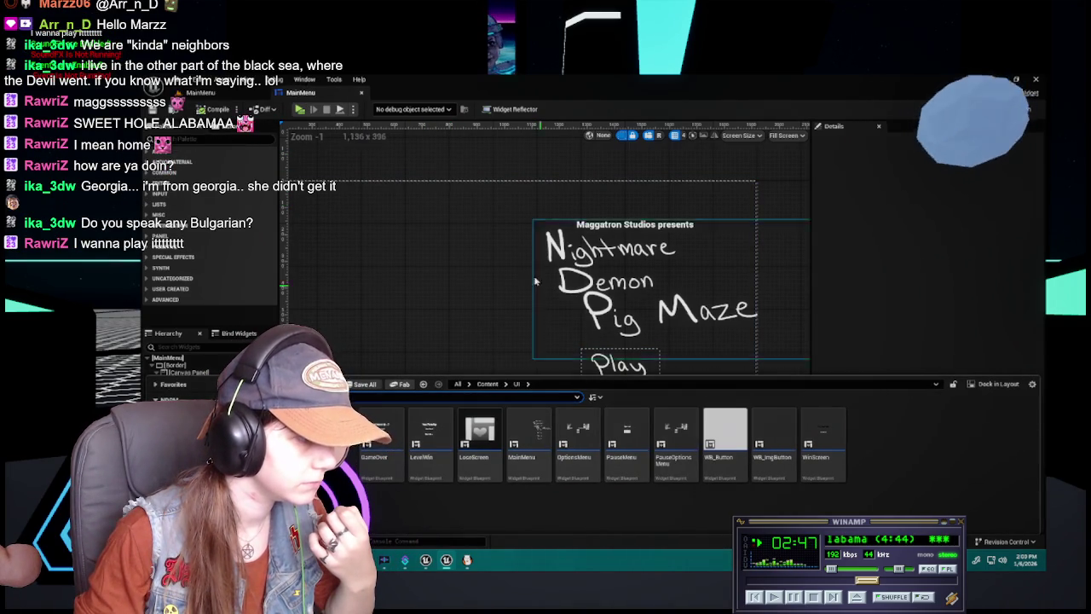
click(676, 225)
click(762, 476)
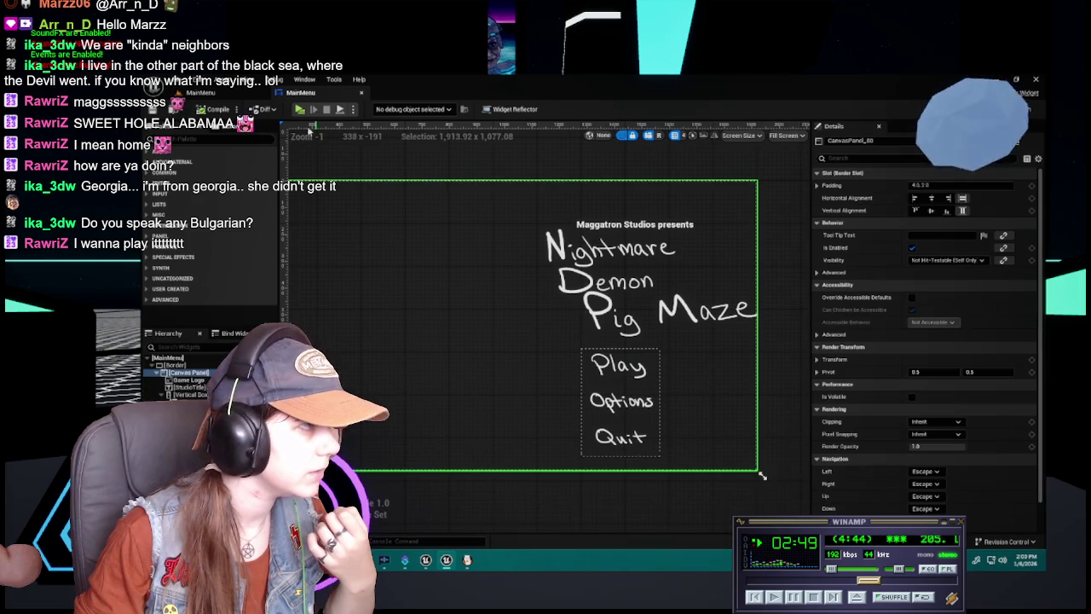
key(ctrl+space)
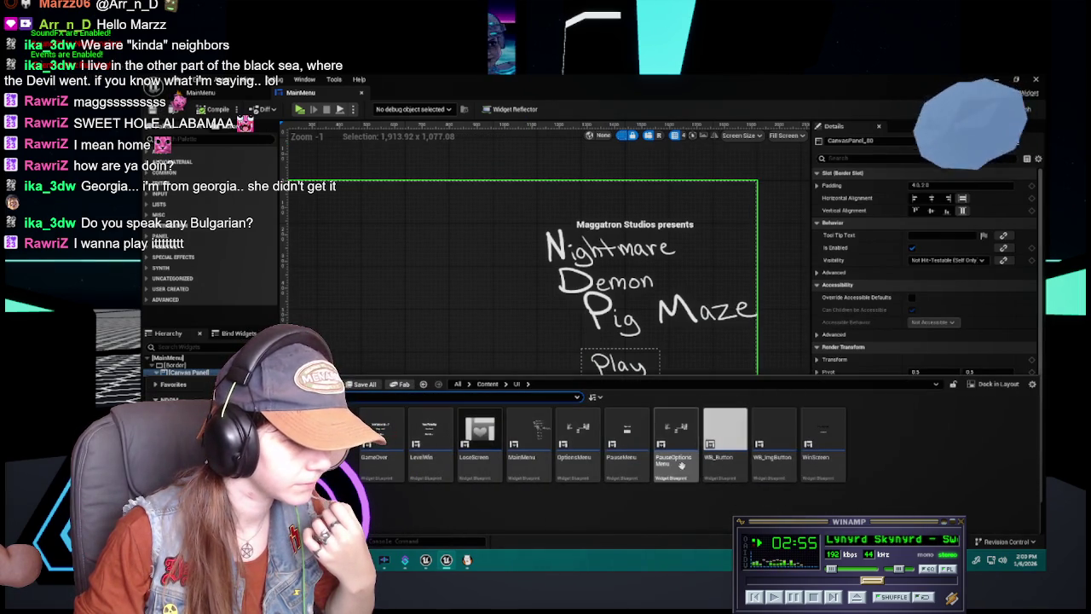
mouse_move(673, 464)
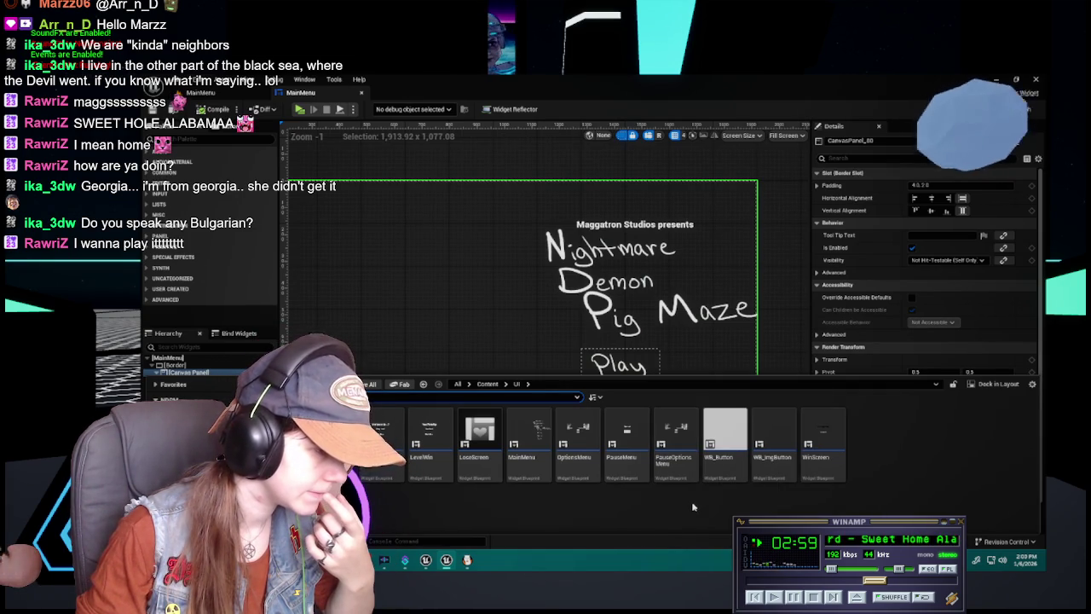
click(816, 464)
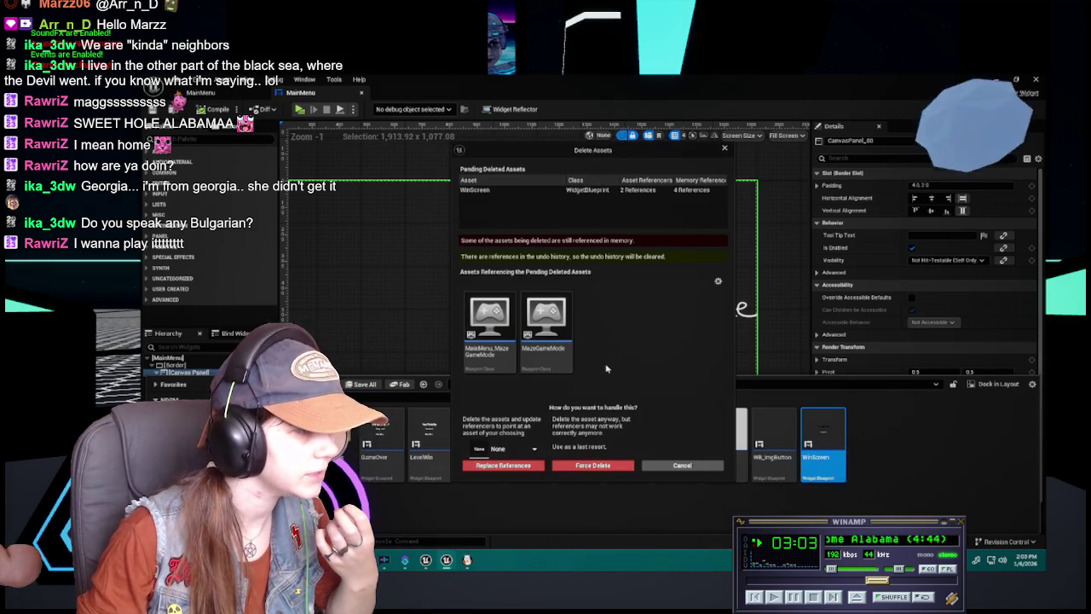
click(682, 465)
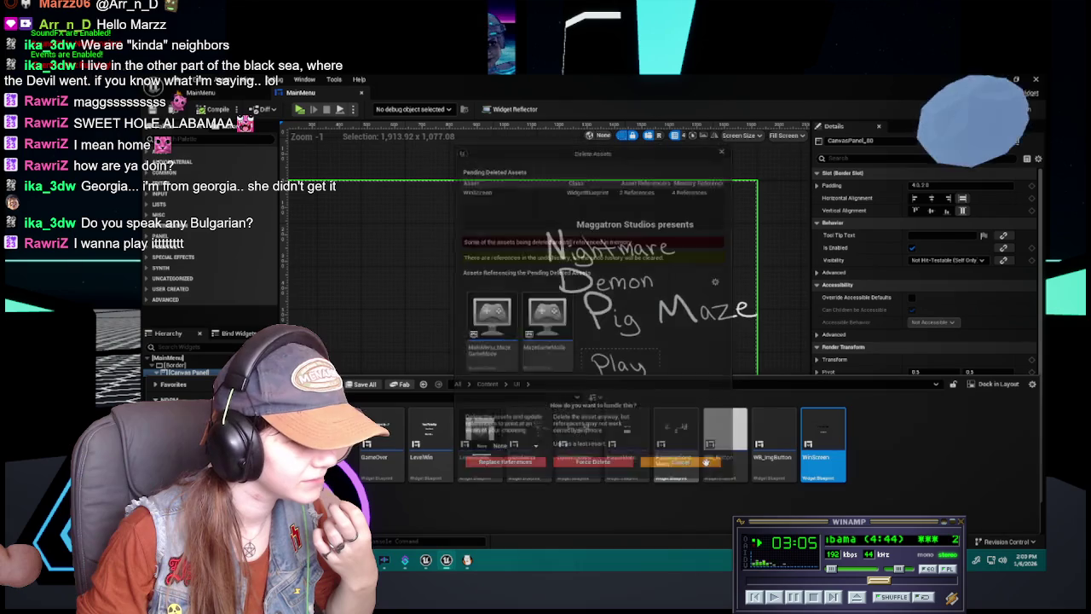
key(Return)
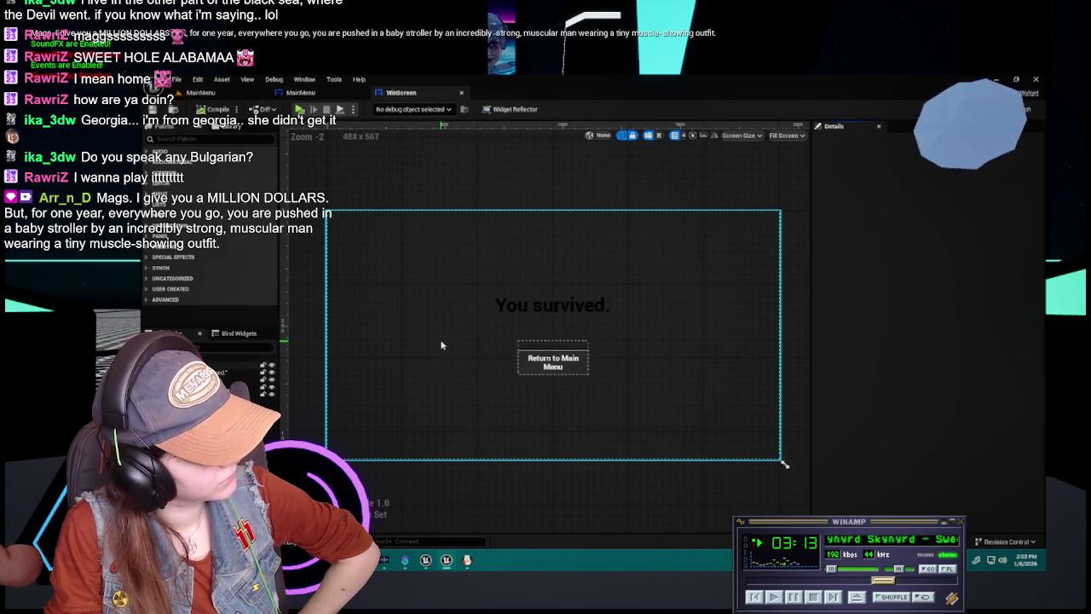
click(461, 92)
key(ctrl+space)
click(754, 512)
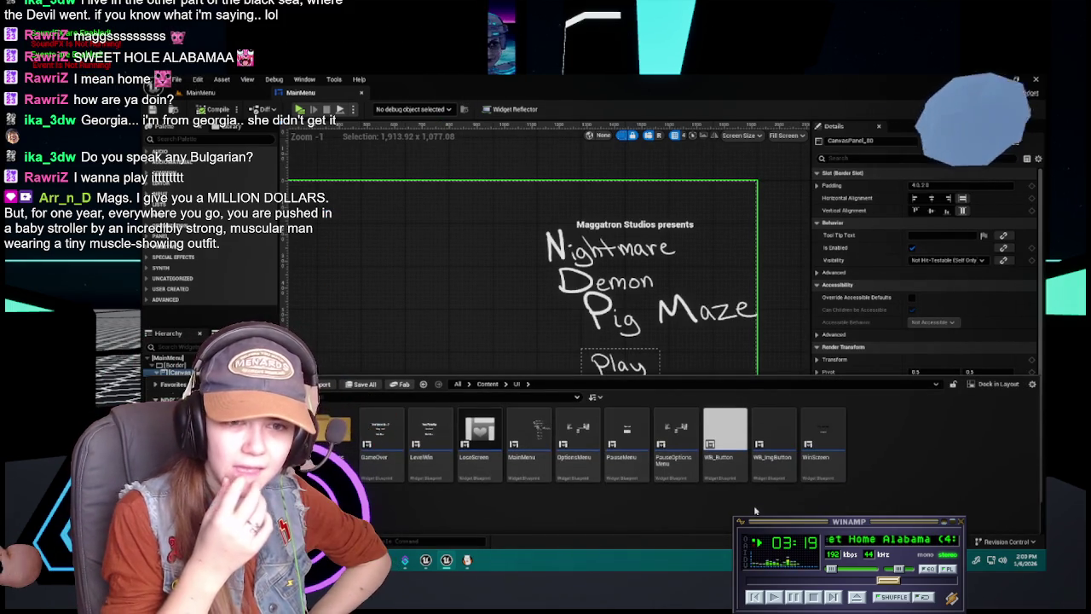
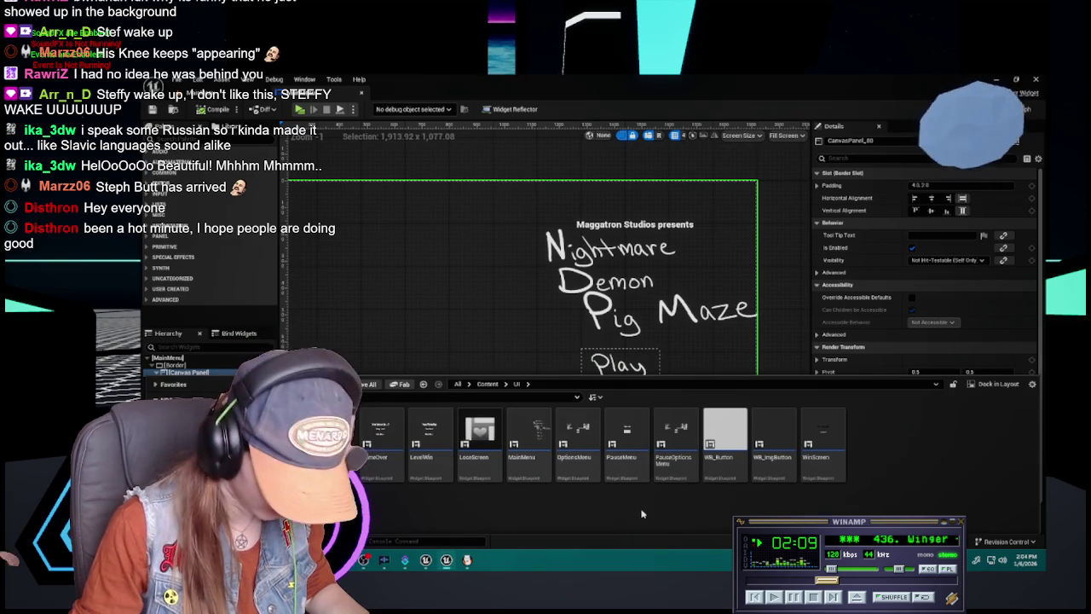
Open the OptionsMenu widget and compare its layout with the MainMenu title screen
click(577, 464)
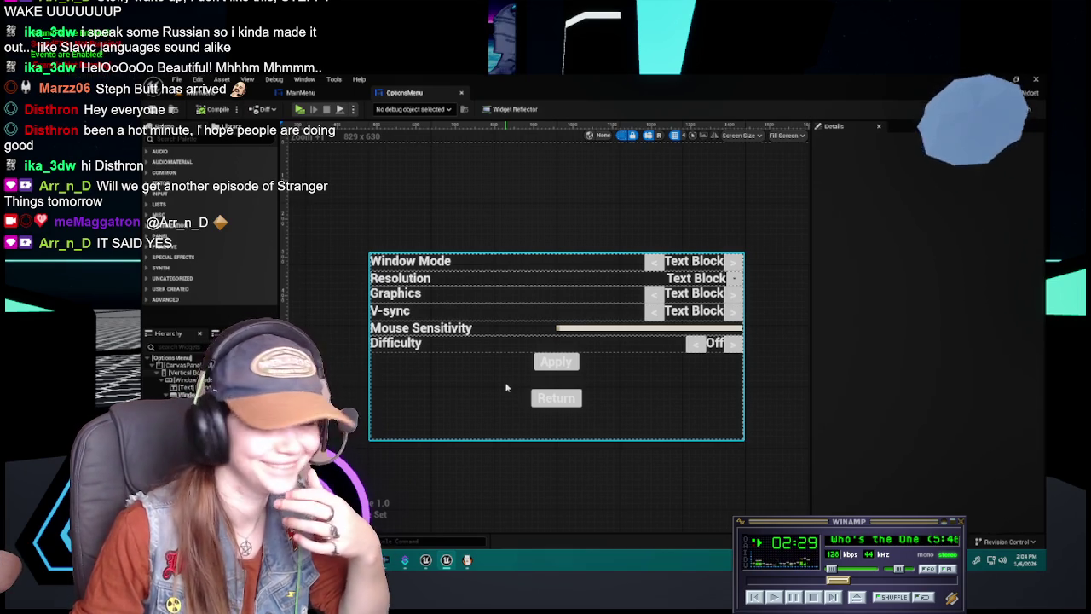
click(486, 230)
click(300, 92)
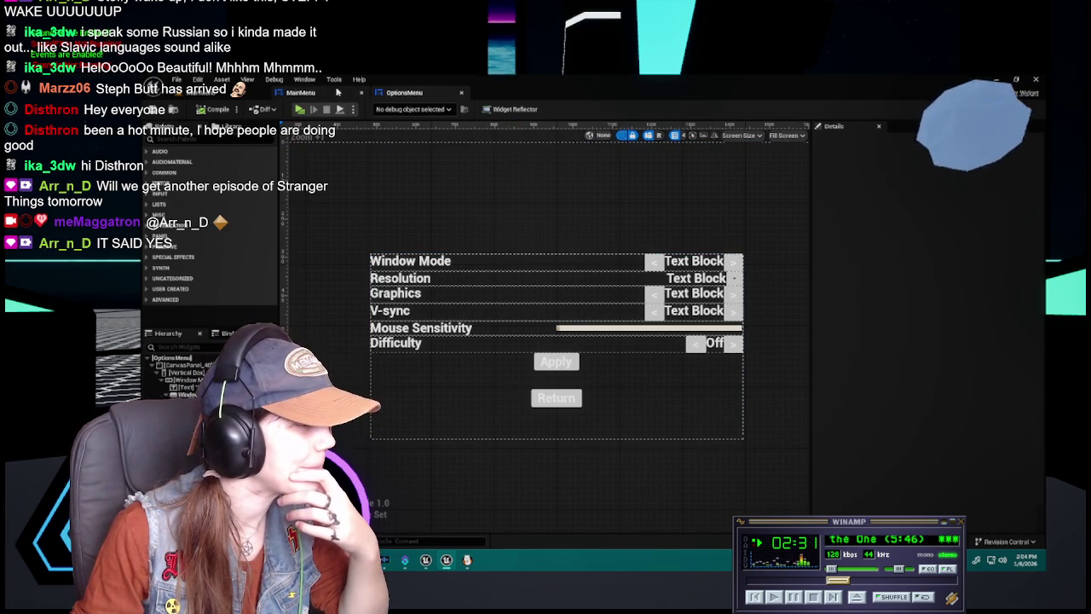
click(422, 94)
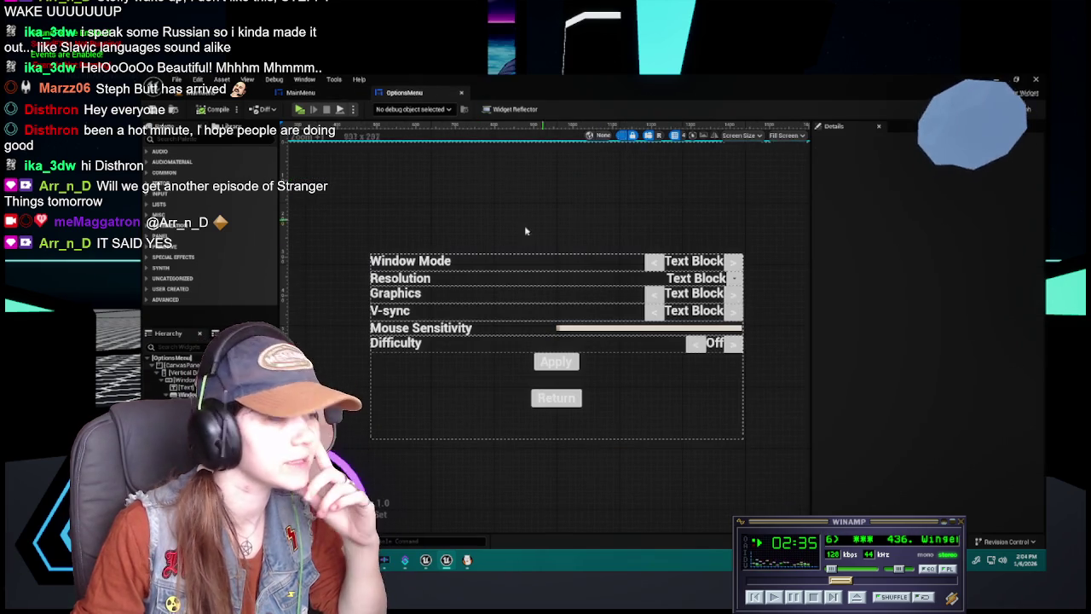
scroll(188, 375, down, 3)
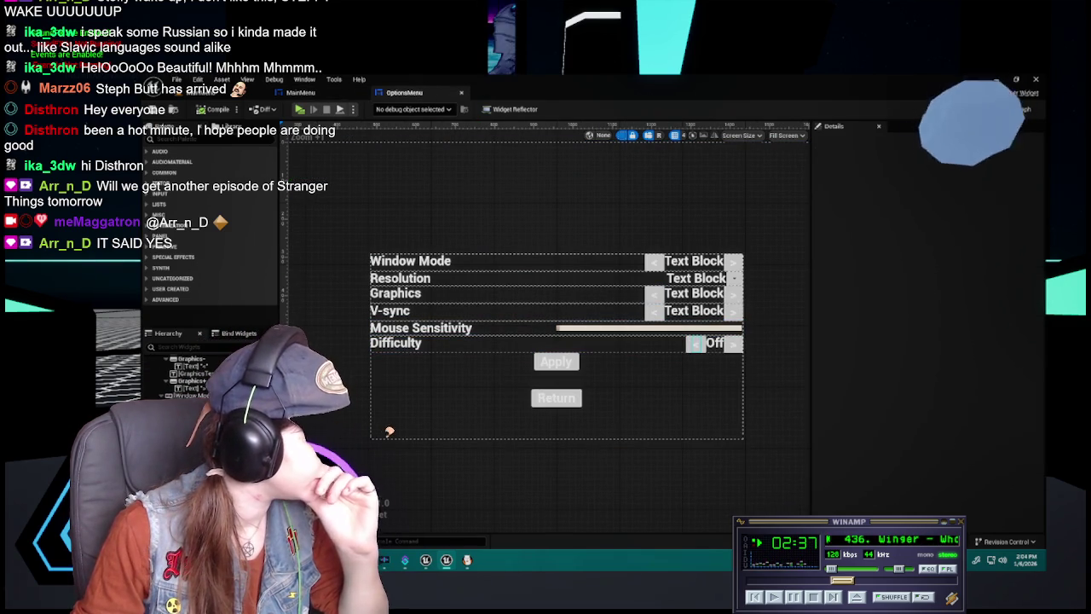
scroll(188, 375, up, 3)
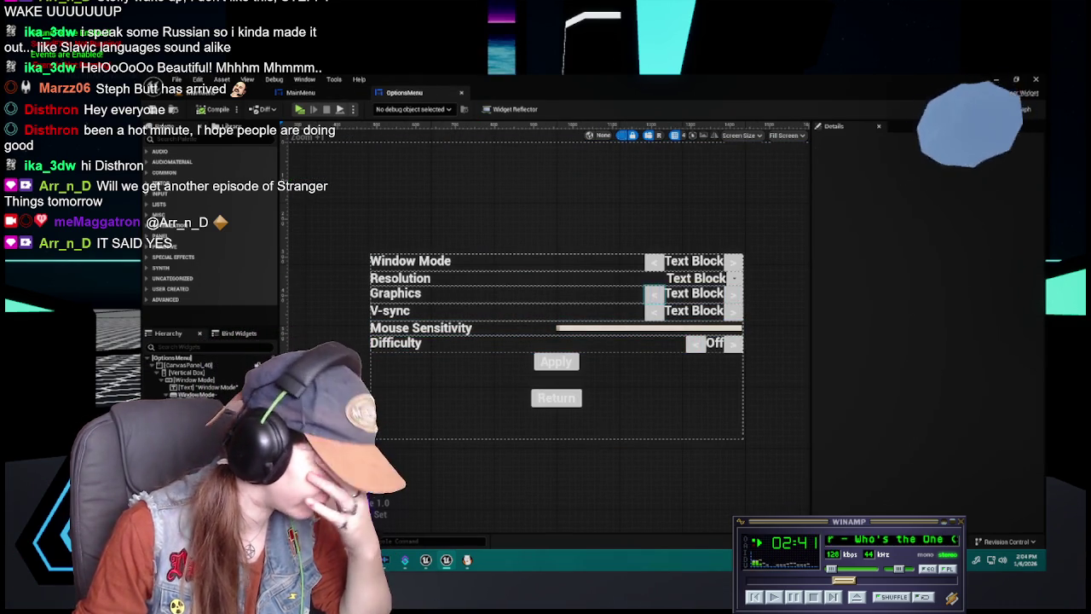
Return to the MainMenu title screen and bring up the UI widget assets in the Content Drawer
click(317, 93)
click(430, 93)
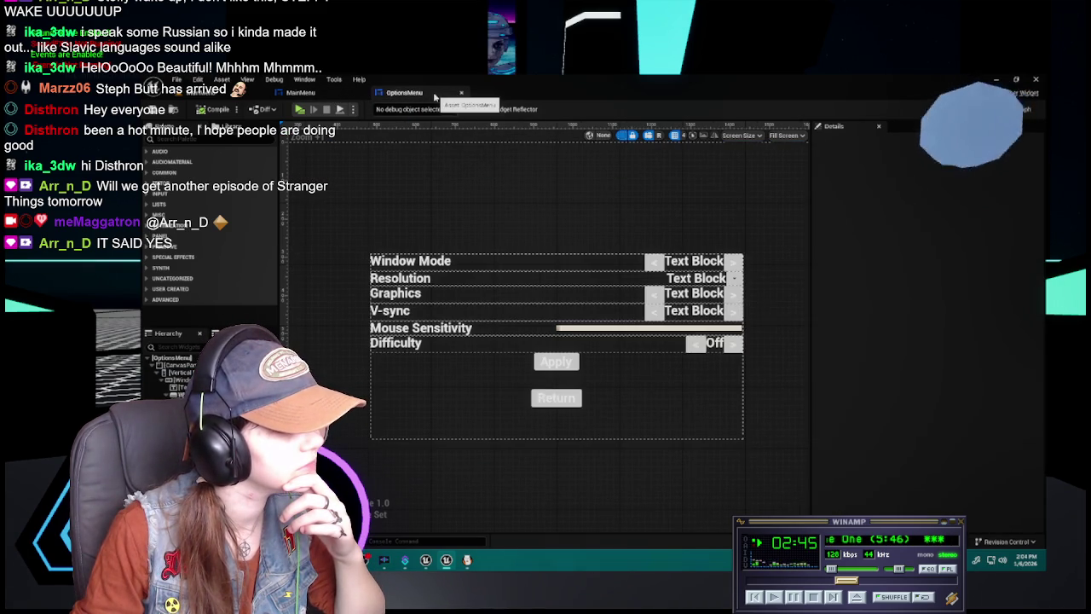
click(307, 92)
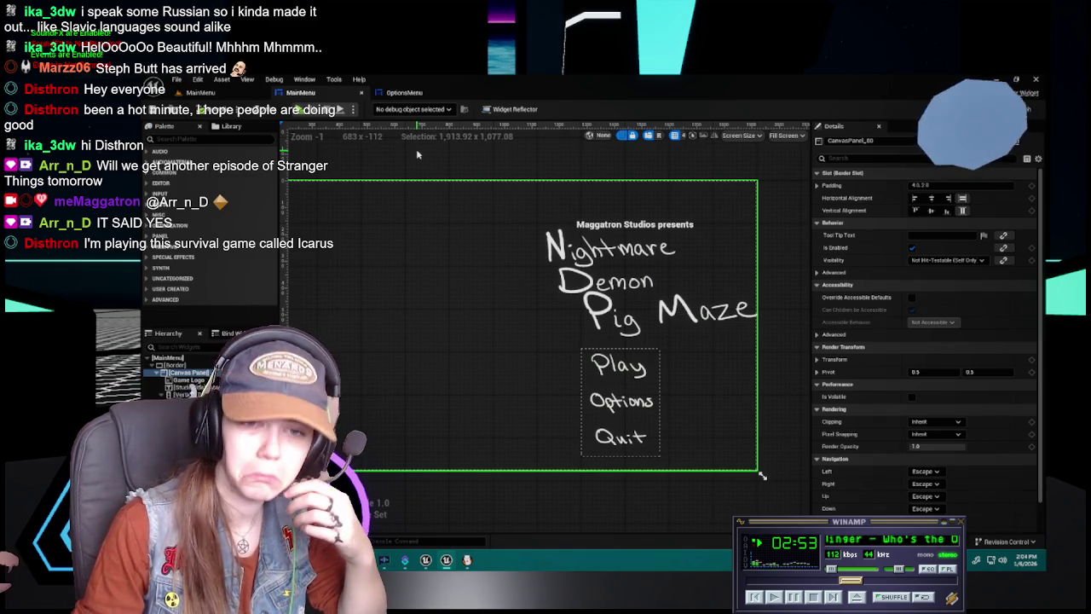
click(428, 99)
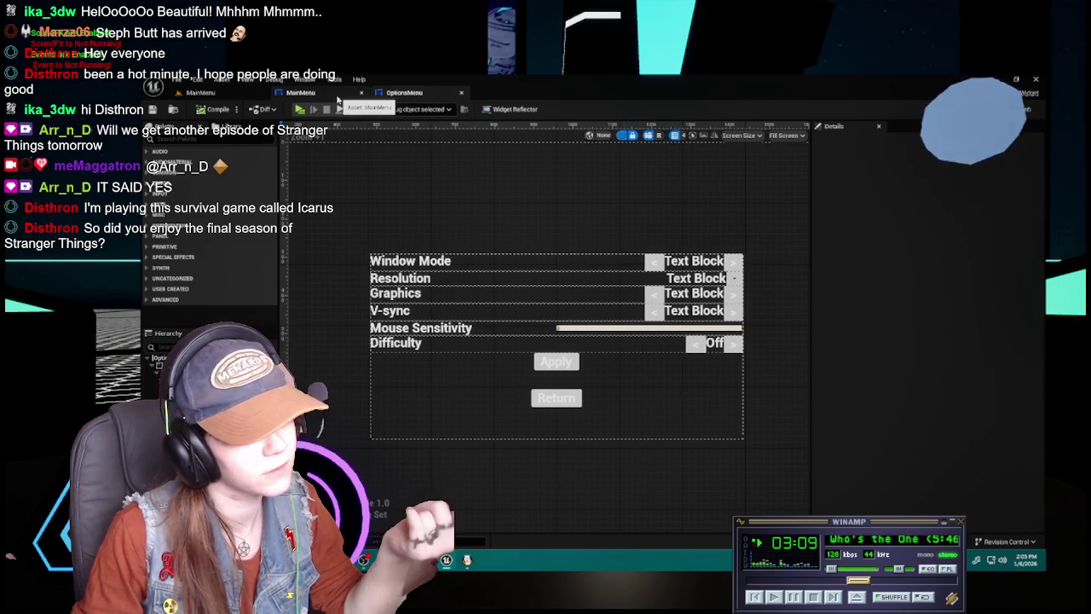
click(339, 95)
key(ctrl+space)
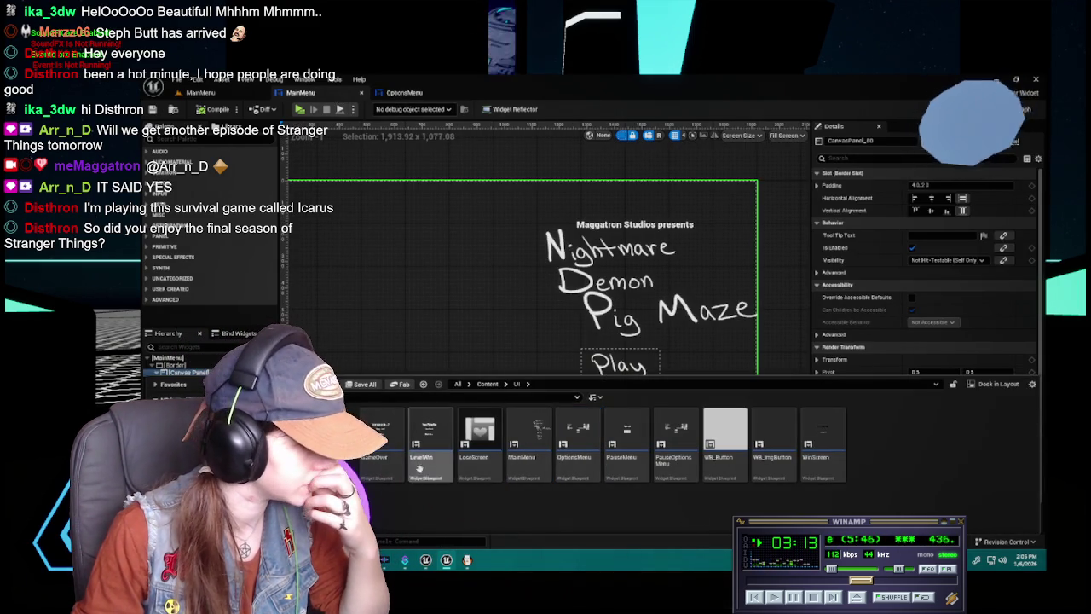
Open the PauseMenu and PauseOptionsMenu widgets in their own editor tabs
click(629, 457)
double_click(629, 458)
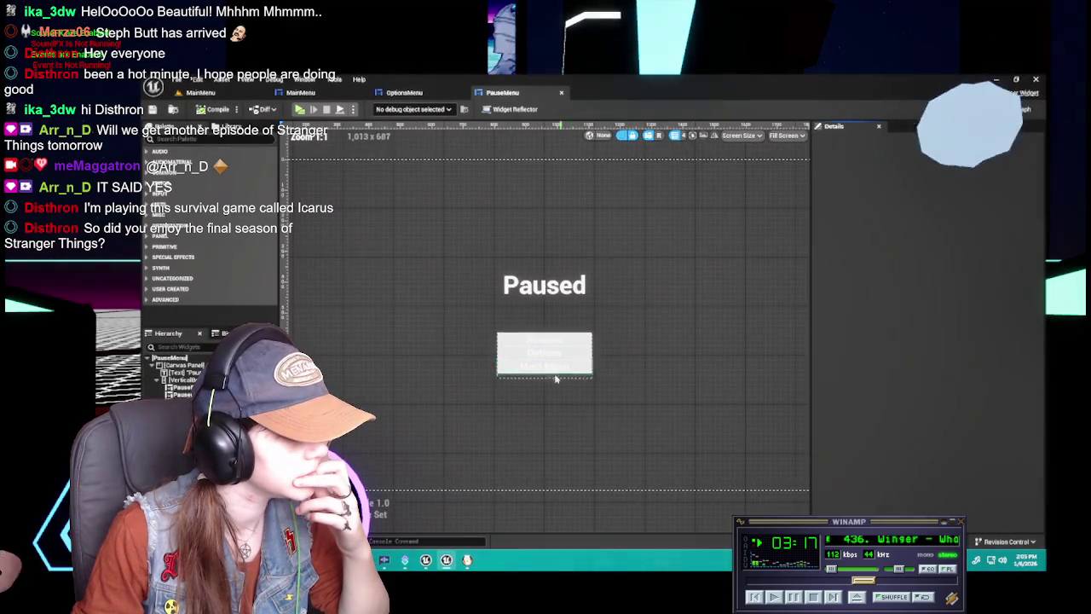
mouse_move(487, 440)
mouse_down()
mouse_move(468, 432)
mouse_move(453, 446)
mouse_up()
key(ctrl+space)
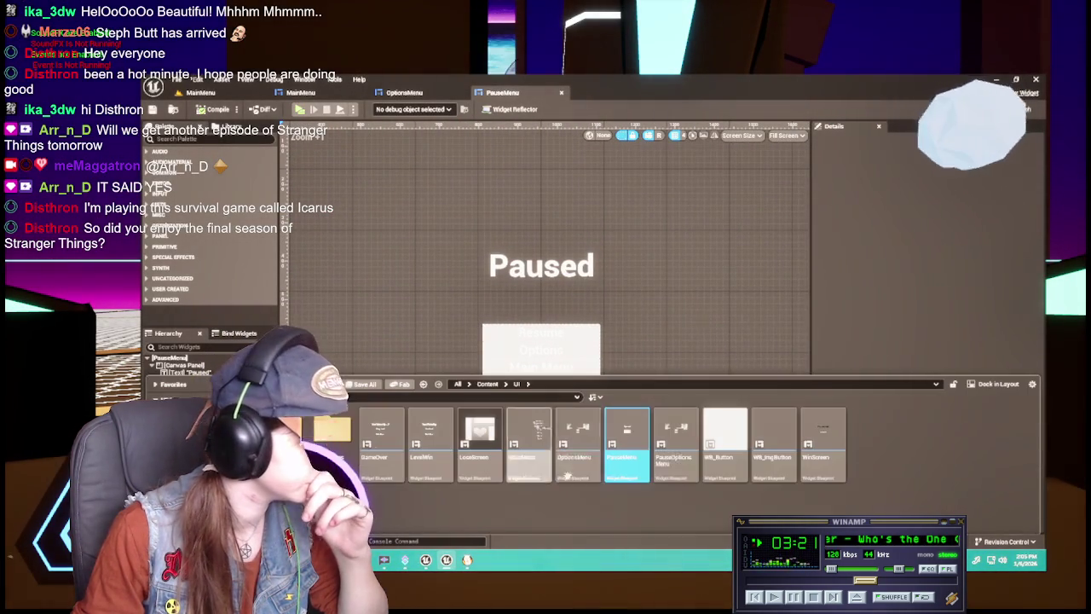
click(684, 463)
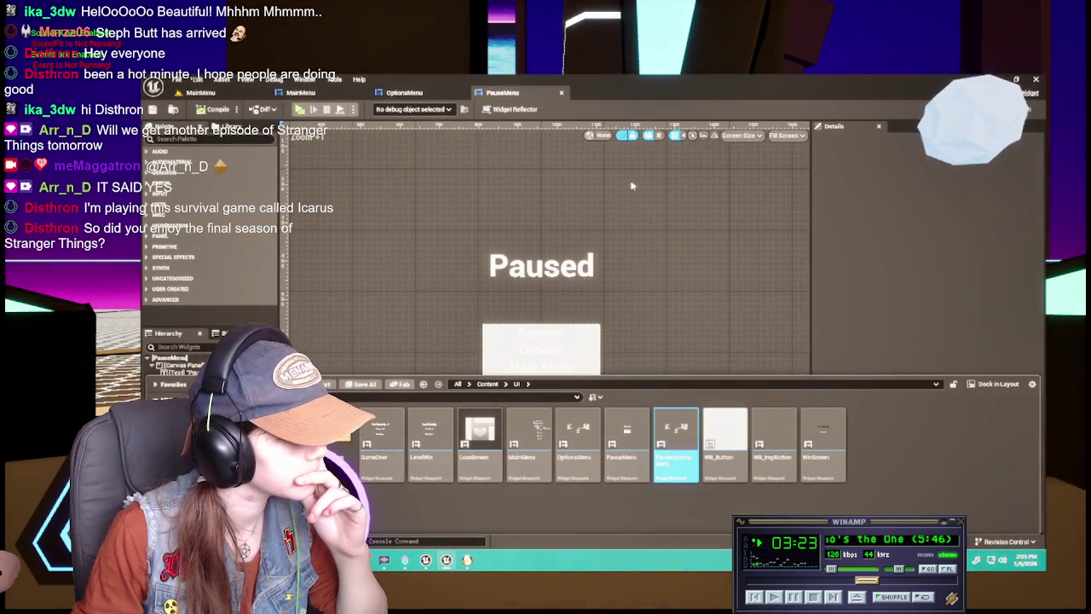
double_click(684, 463)
click(561, 231)
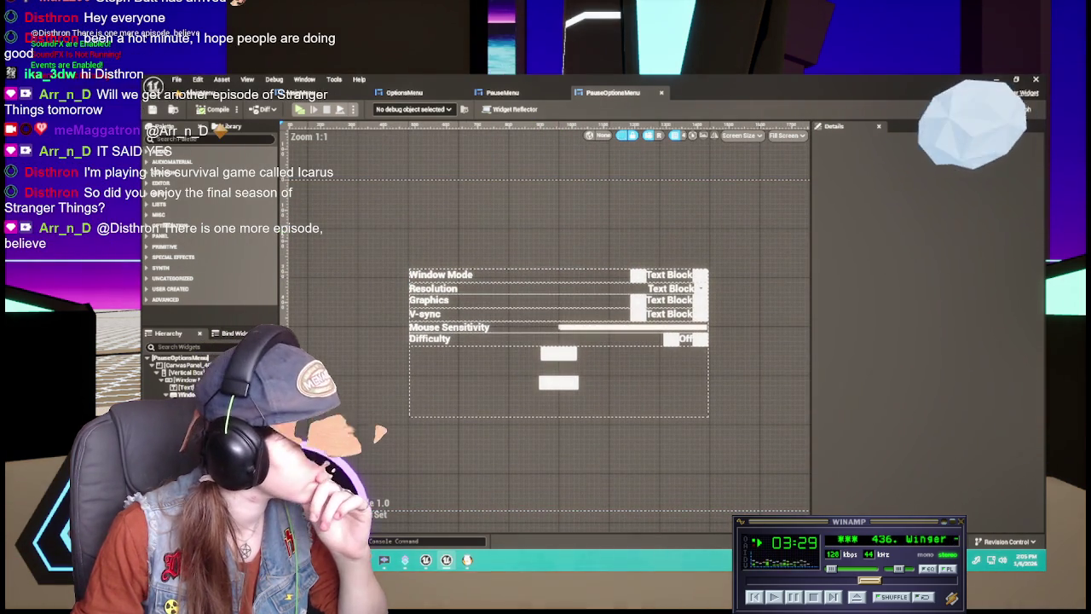
Open the GameOver and LevelWin widgets, ending on LevelWin's You Woke Up screen
key(ctrl+space)
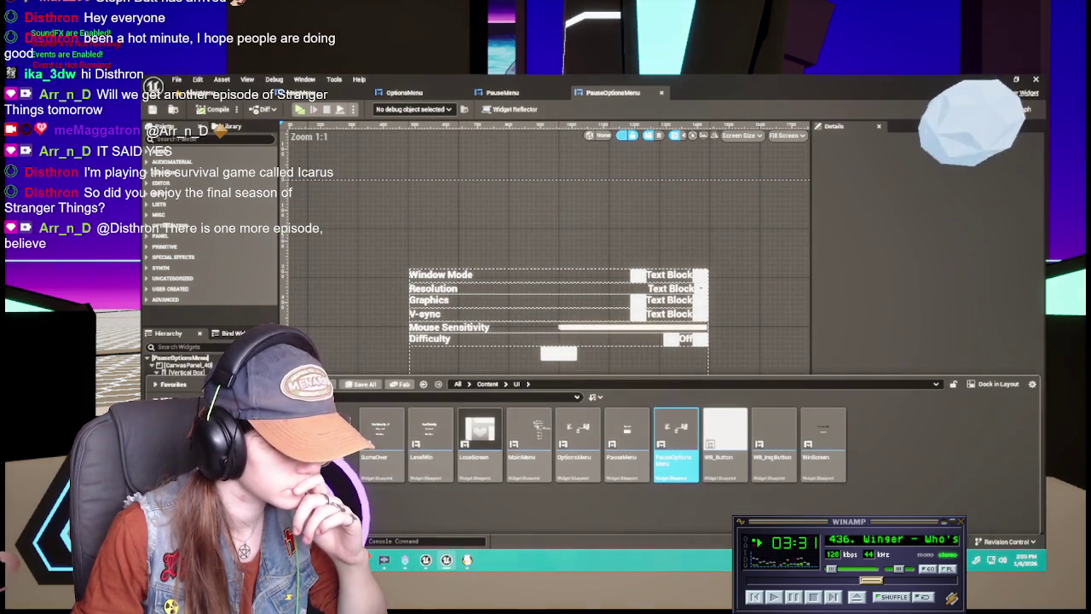
click(389, 449)
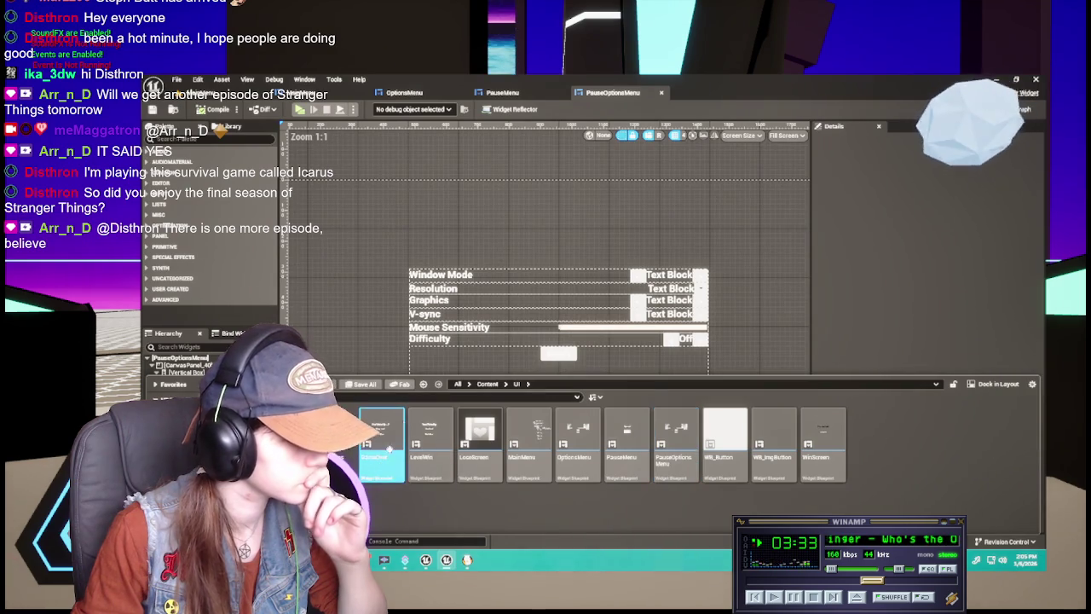
double_click(389, 448)
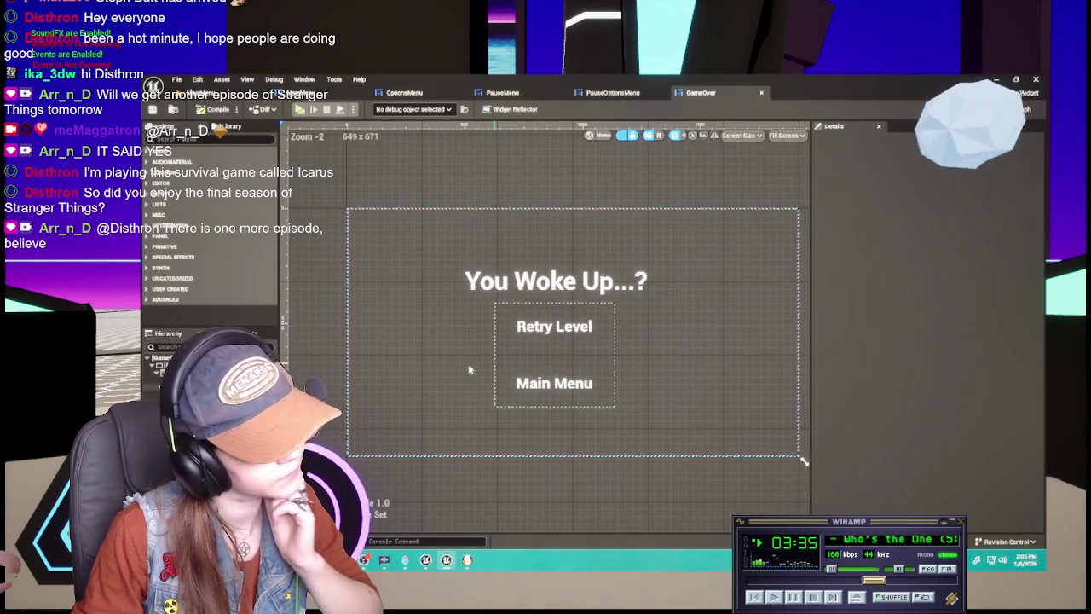
key(ctrl+space)
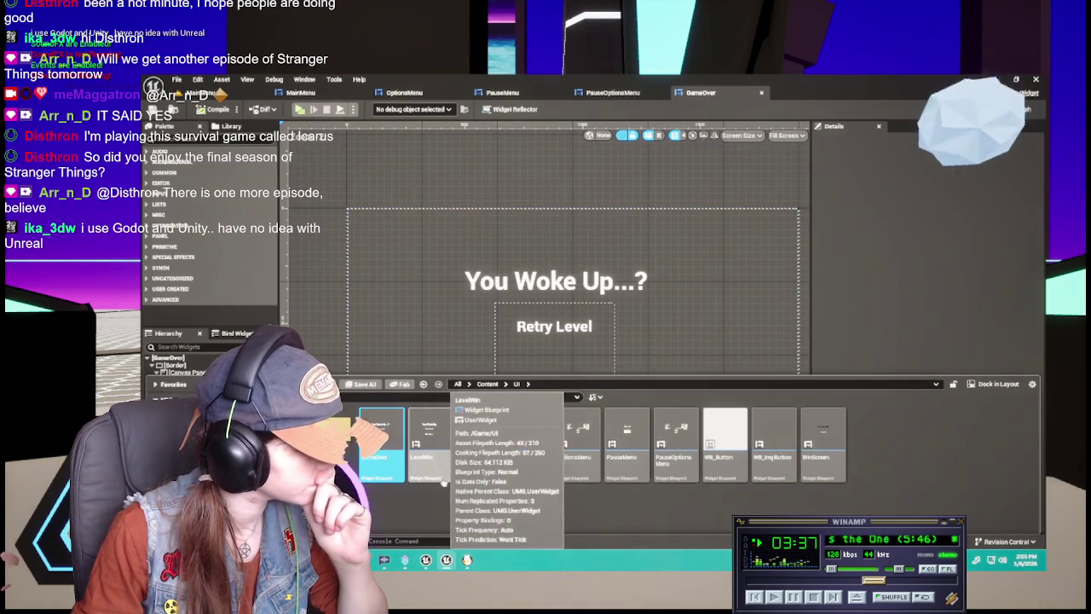
double_click(435, 460)
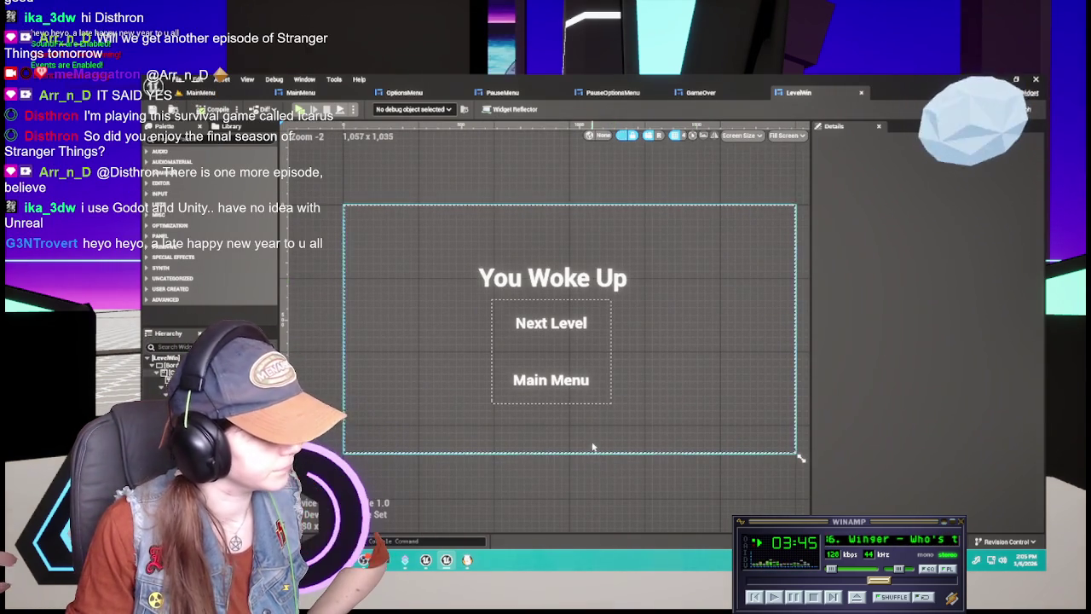
click(703, 95)
click(788, 100)
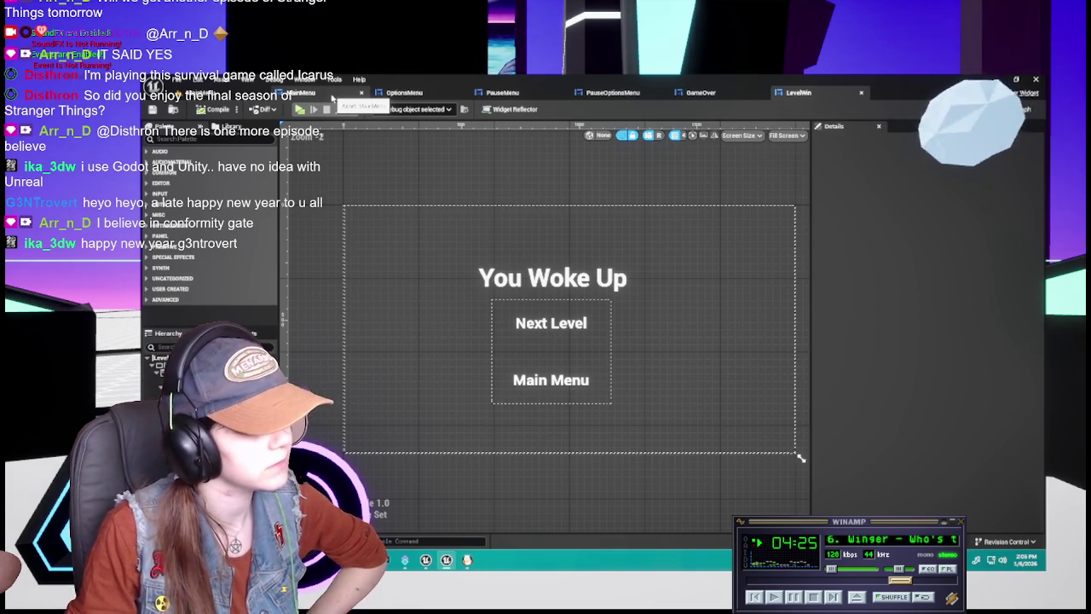
Review the GameOver, LevelWin, PauseOptionsMenu and PauseMenu widget tabs
click(748, 97)
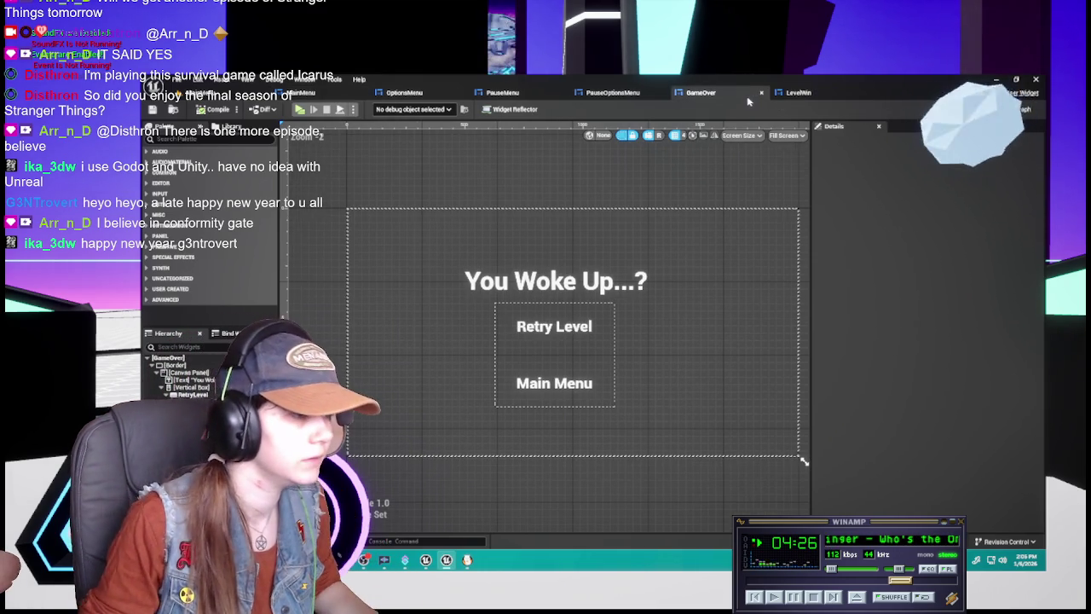
click(797, 92)
click(601, 93)
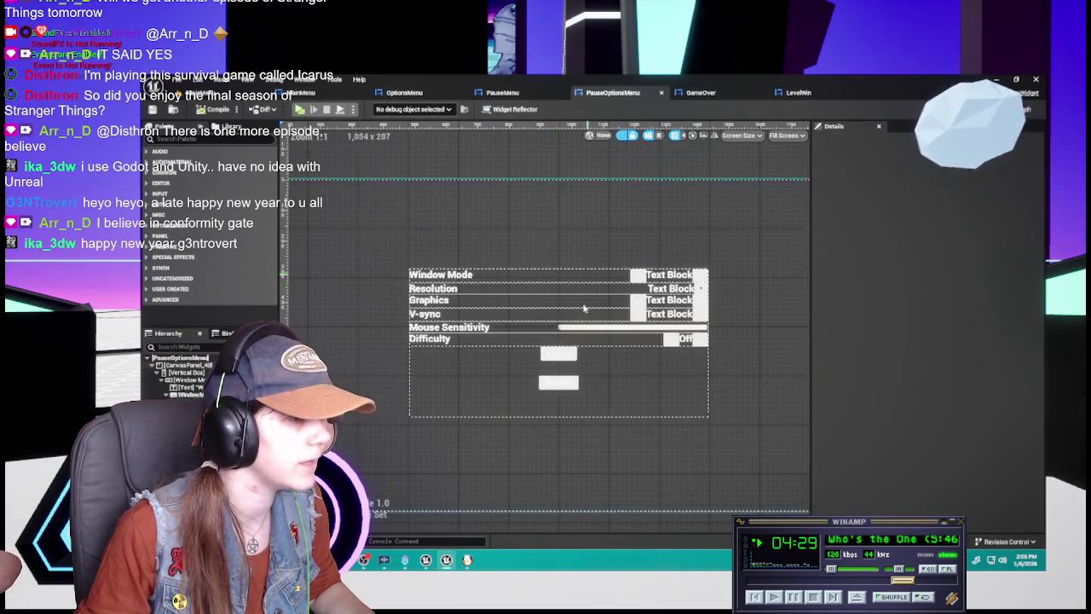
click(507, 92)
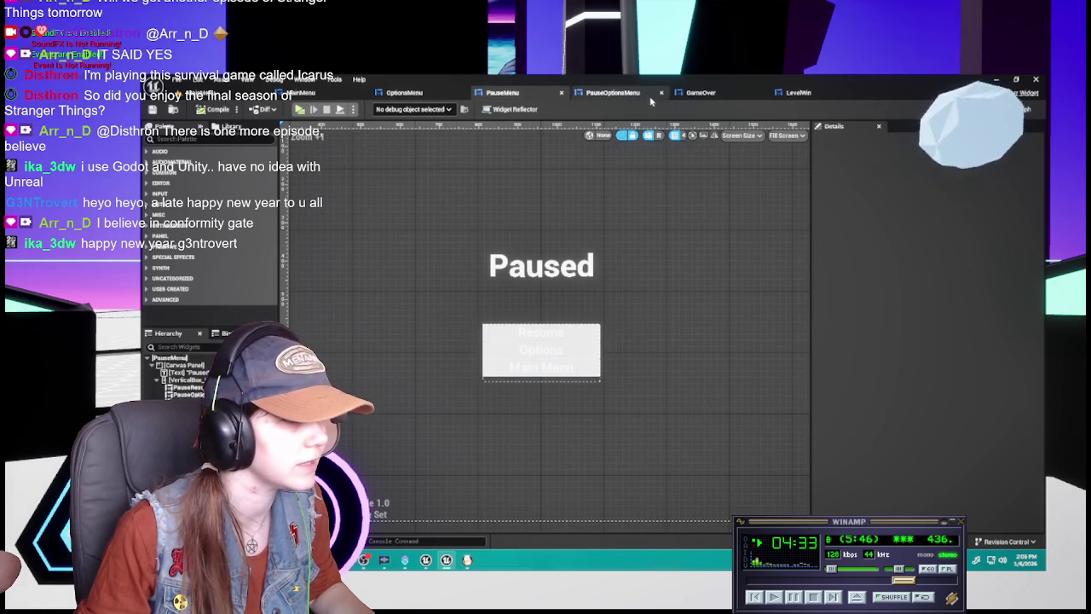
click(607, 92)
click(798, 92)
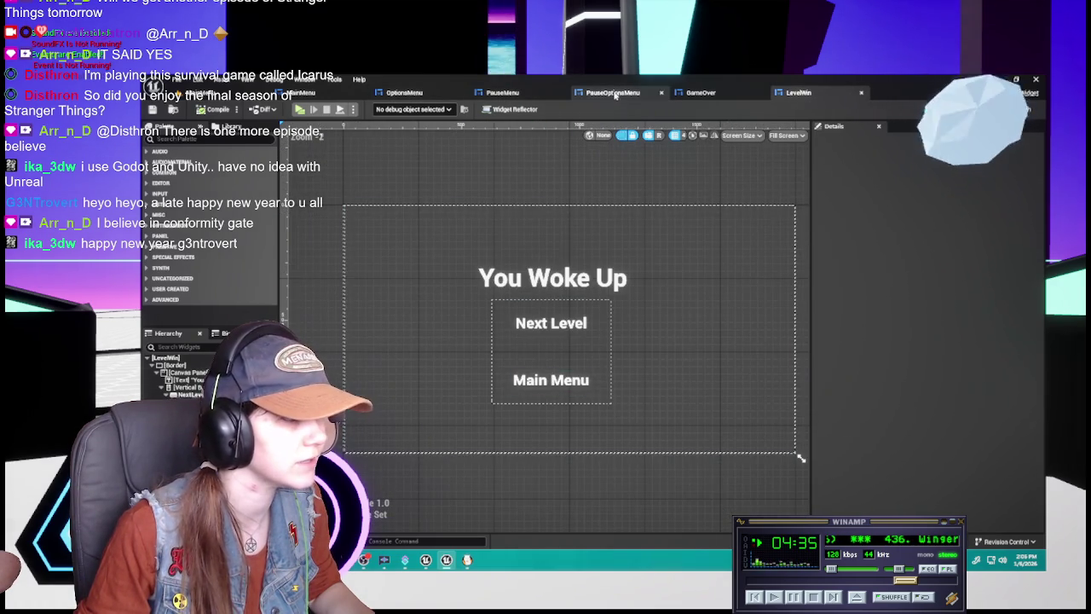
click(700, 92)
click(503, 93)
Compare OptionsMenu with MainMenu, then select the OptionsMenu's Return button
click(404, 92)
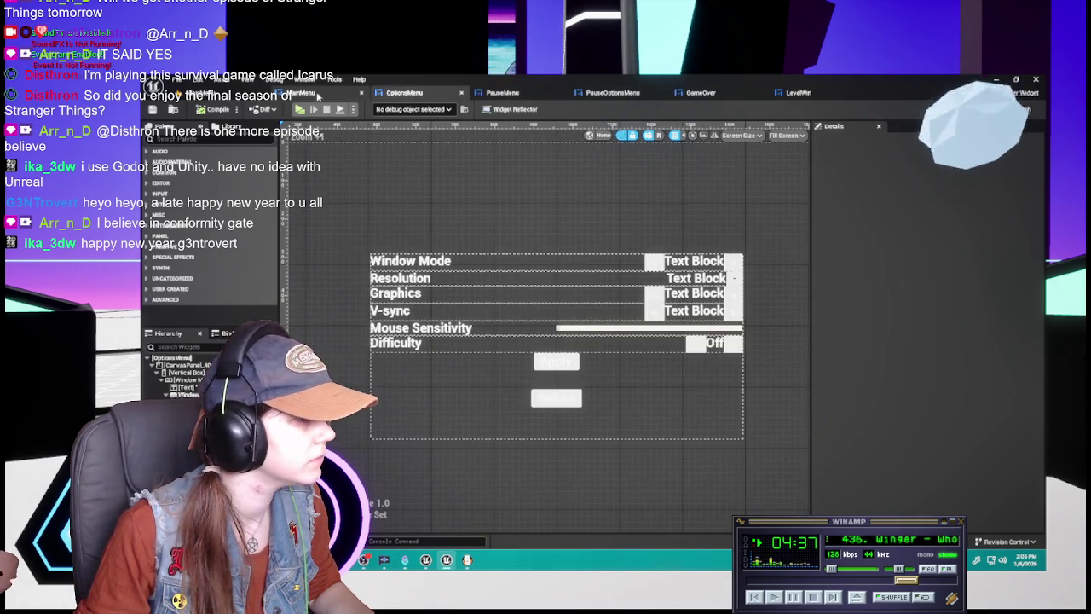
click(300, 92)
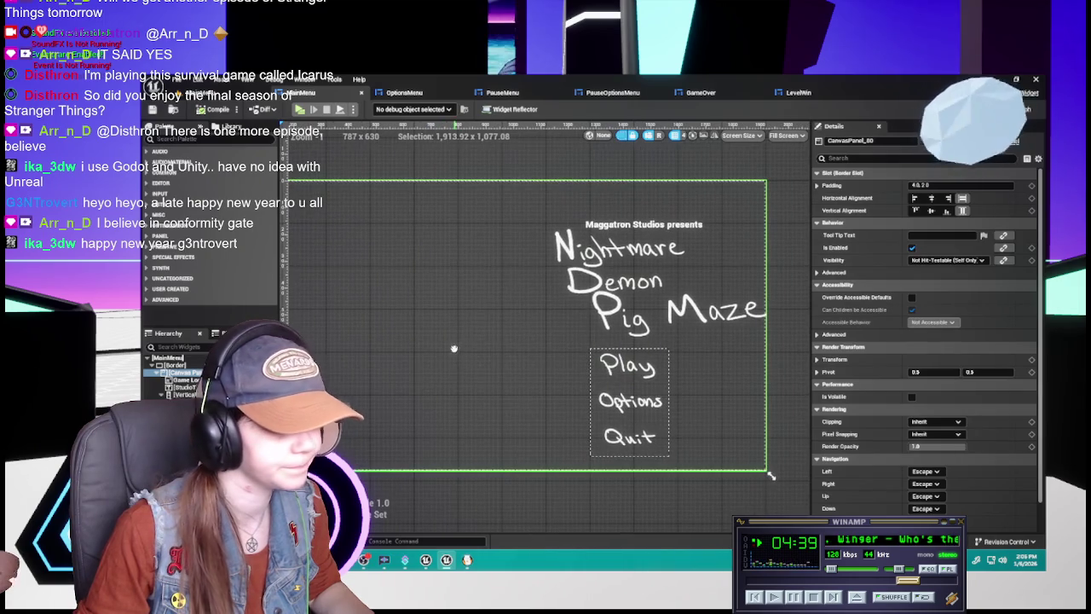
click(430, 92)
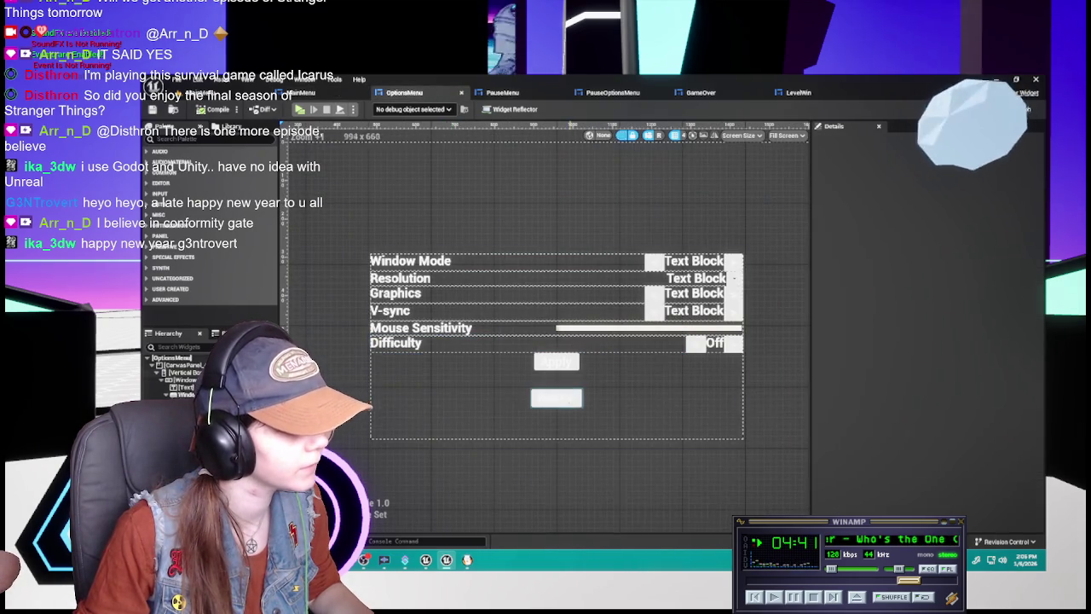
click(557, 398)
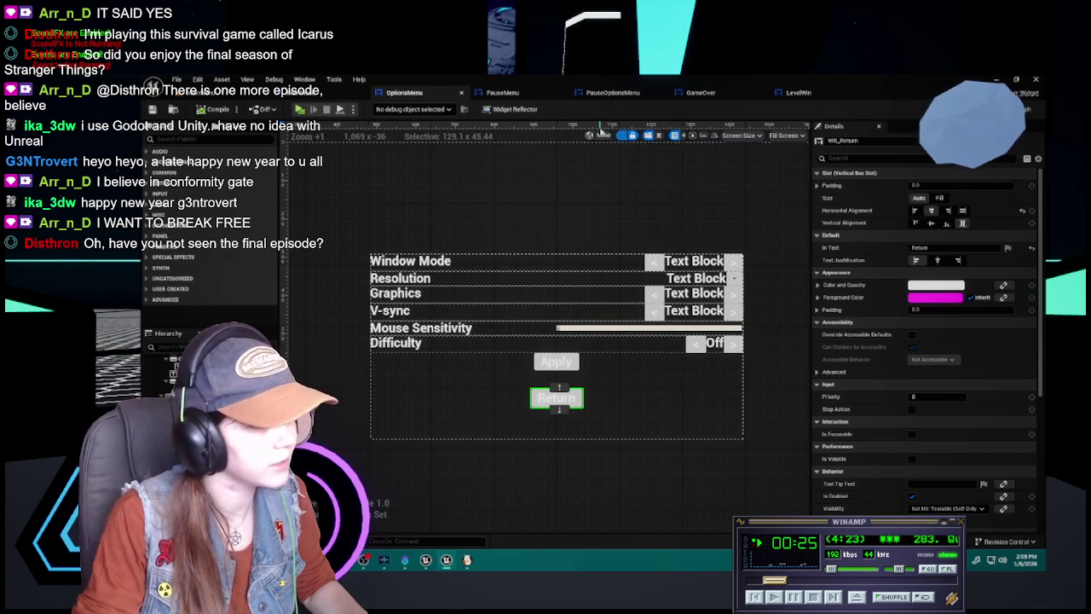
click(341, 92)
Inspect the MainMenu Play image button and the FireAlpaca Quit drawing, then return to the PauseMenu widget
click(628, 365)
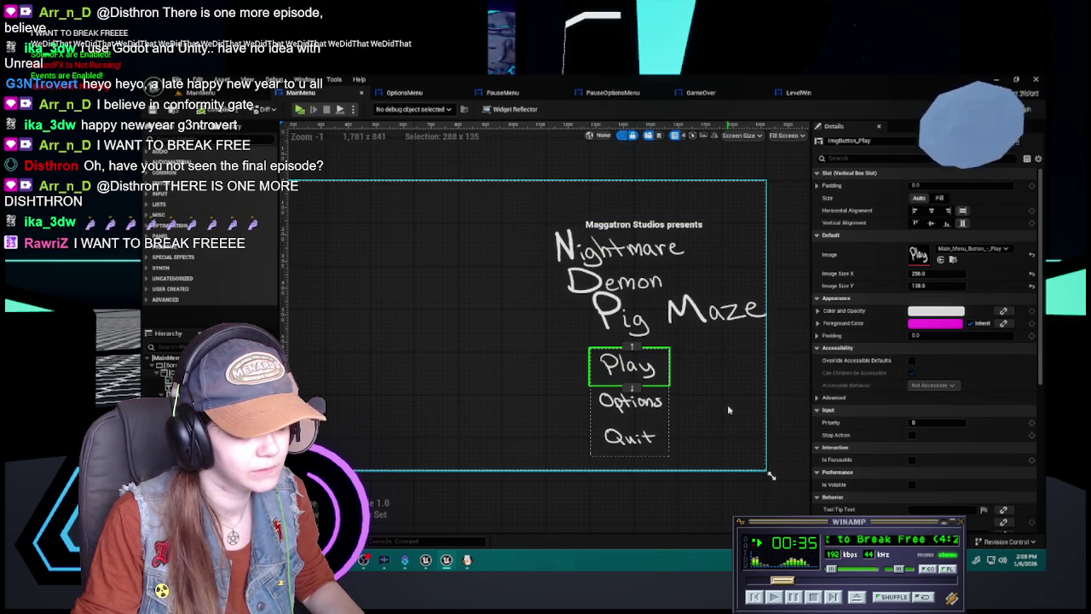
click(466, 560)
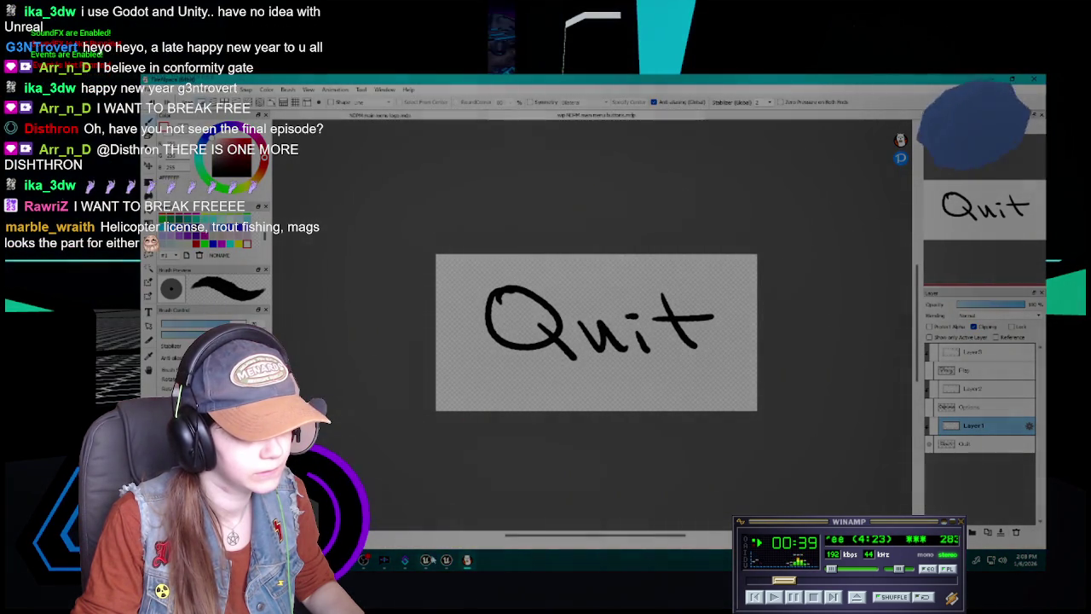
key(alt+Tab)
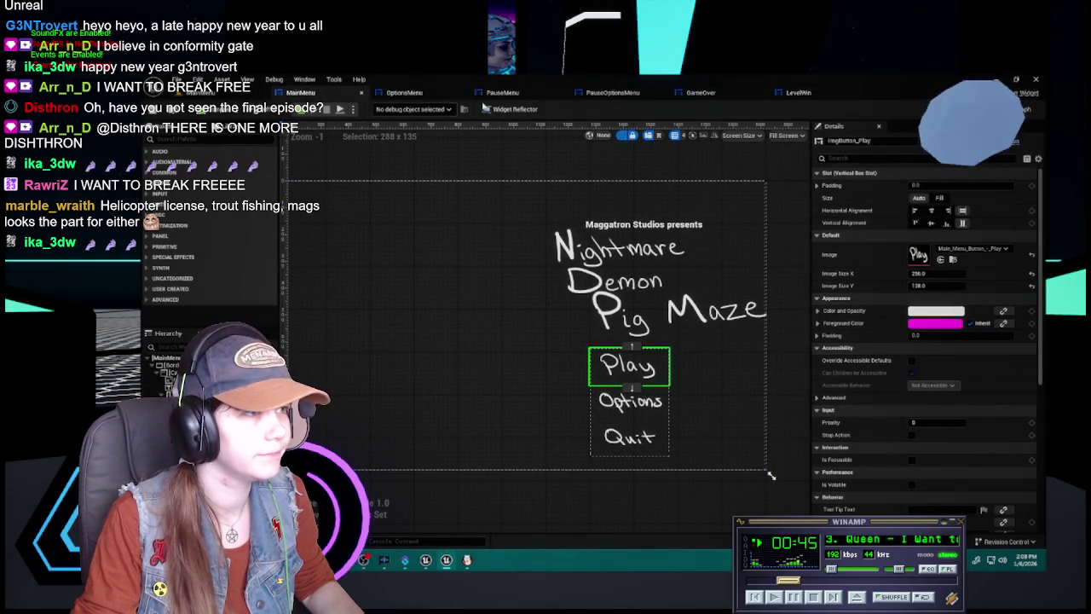
click(426, 94)
click(525, 92)
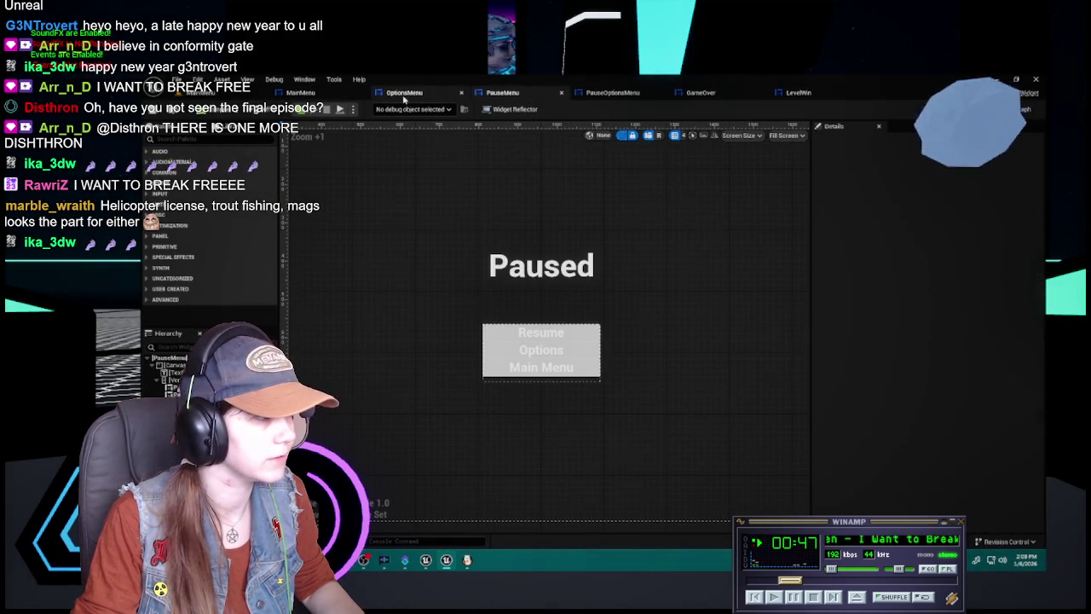
click(404, 92)
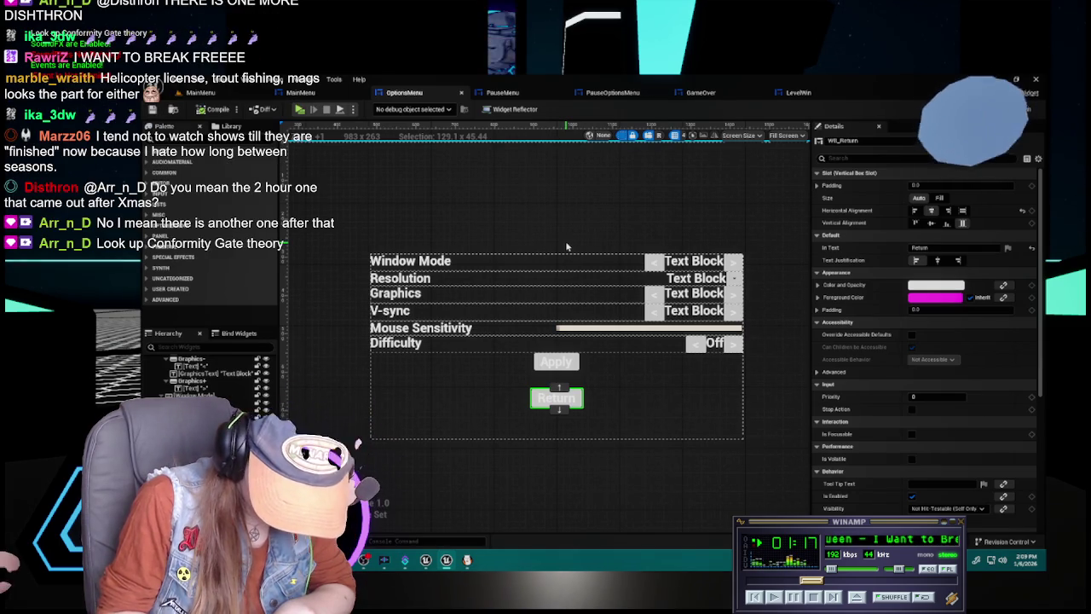
click(521, 93)
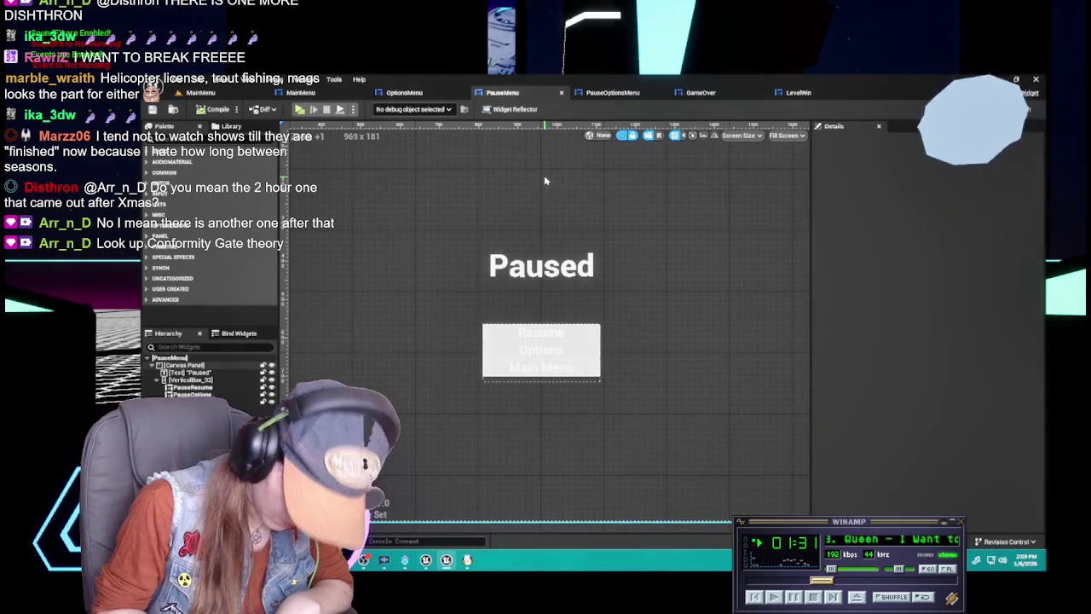
Compare PauseMenu's Options button and button vertical box with MainMenu's Options image button, then open the UI content folder
click(552, 341)
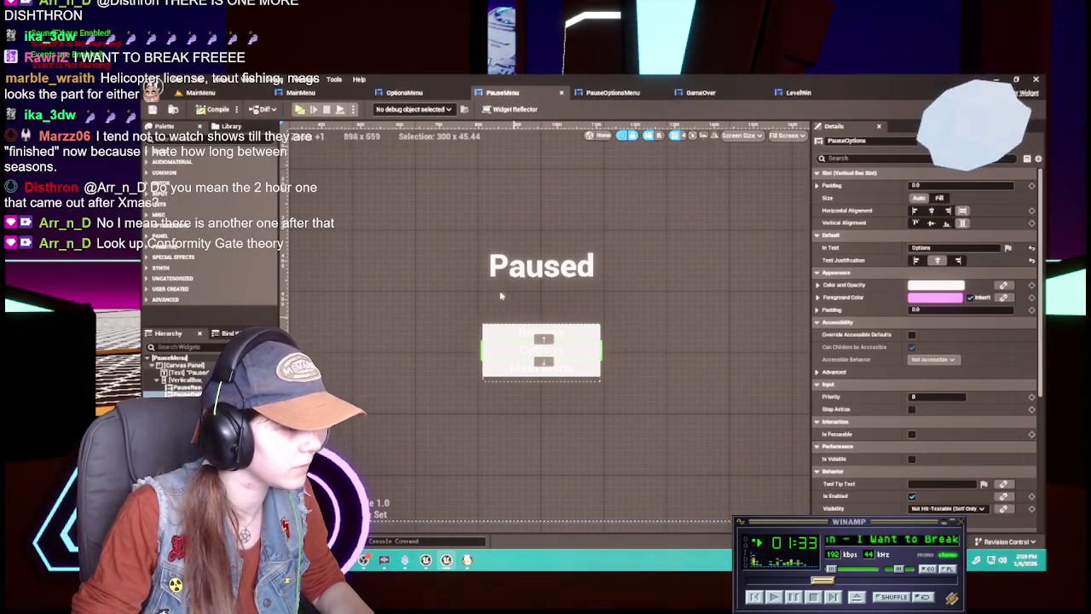
click(300, 92)
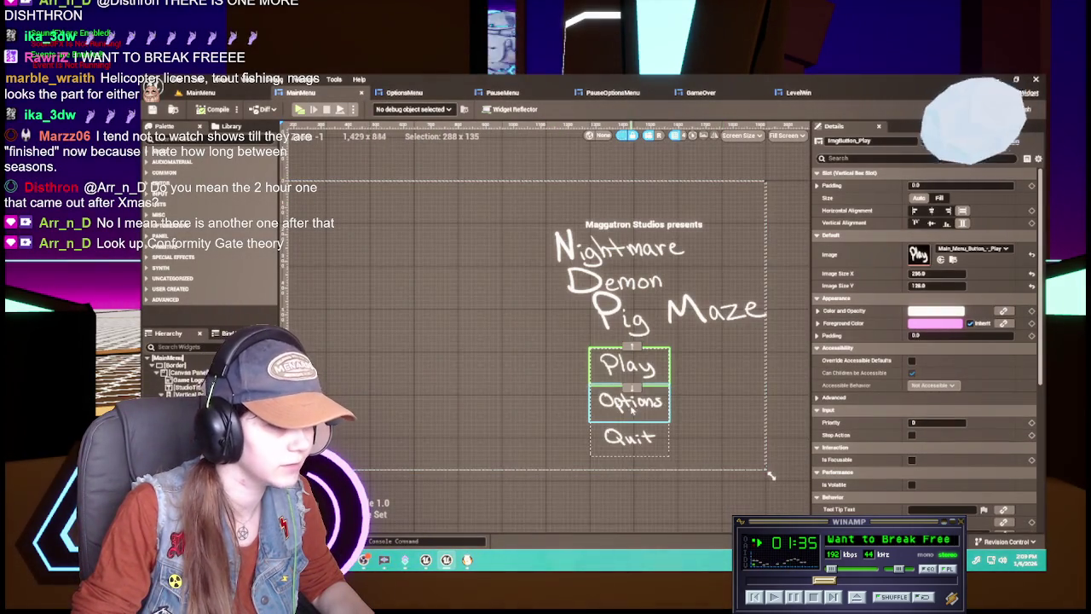
click(631, 405)
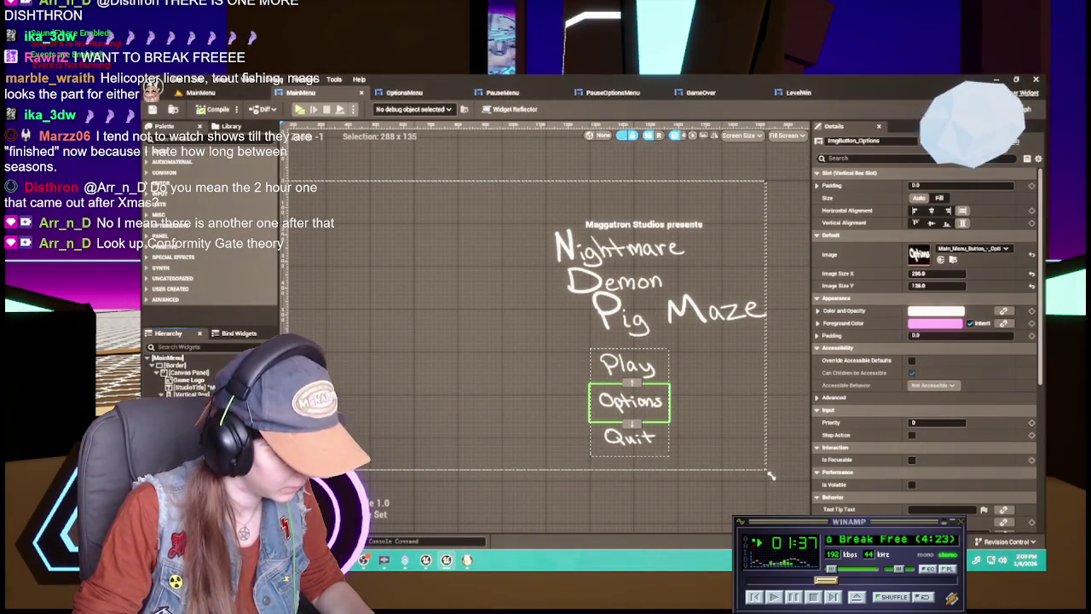
click(507, 92)
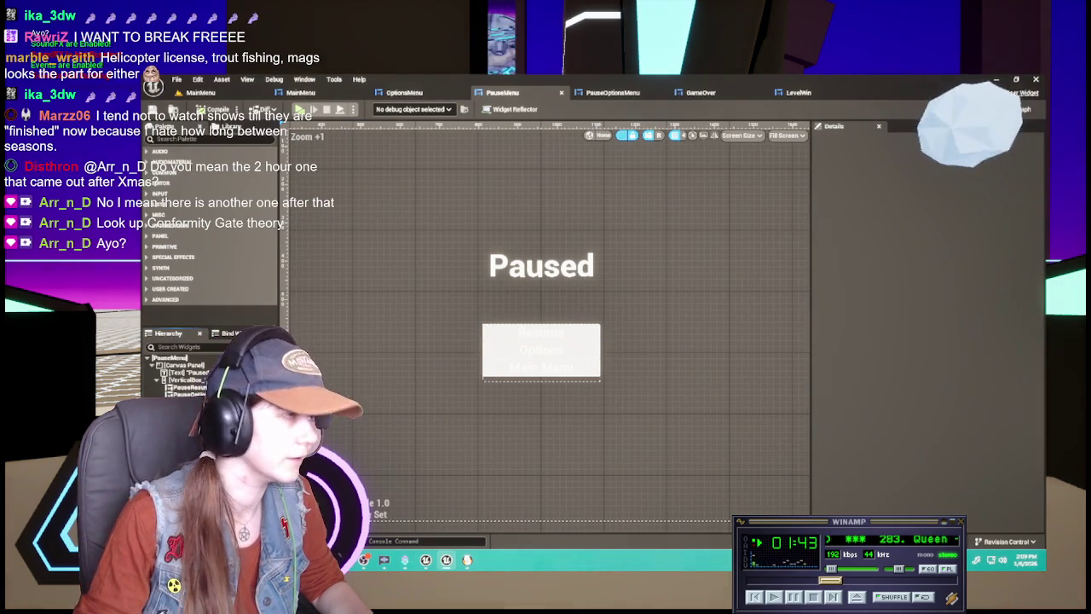
click(300, 92)
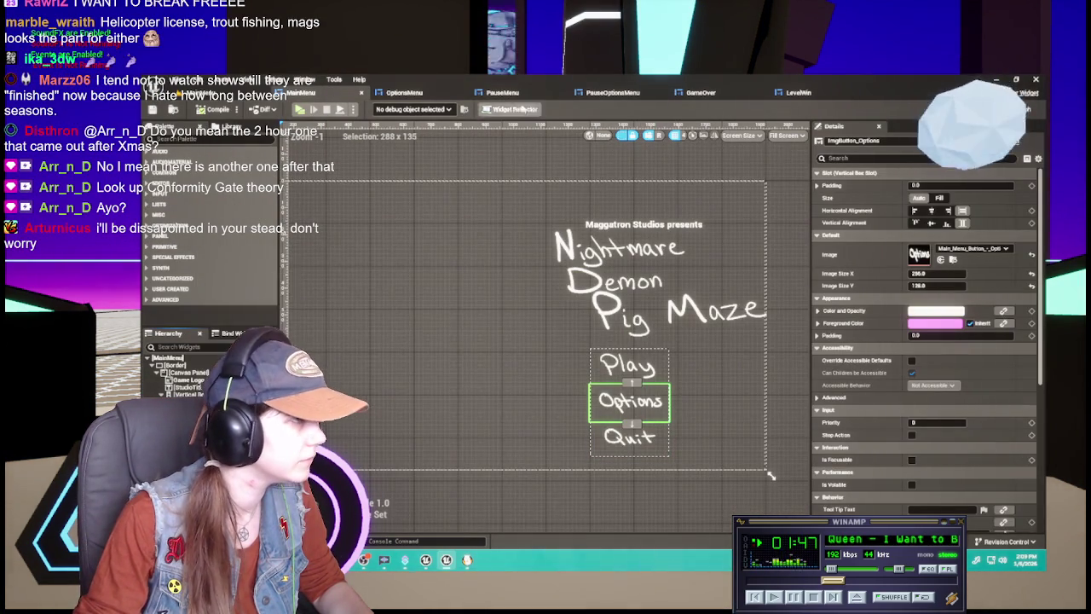
click(512, 94)
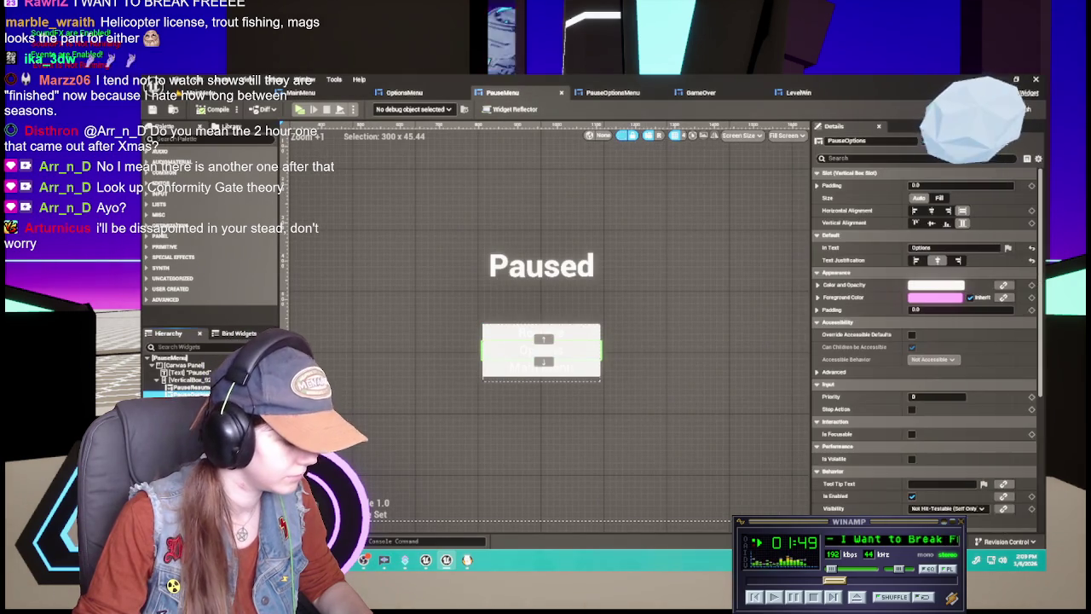
click(183, 380)
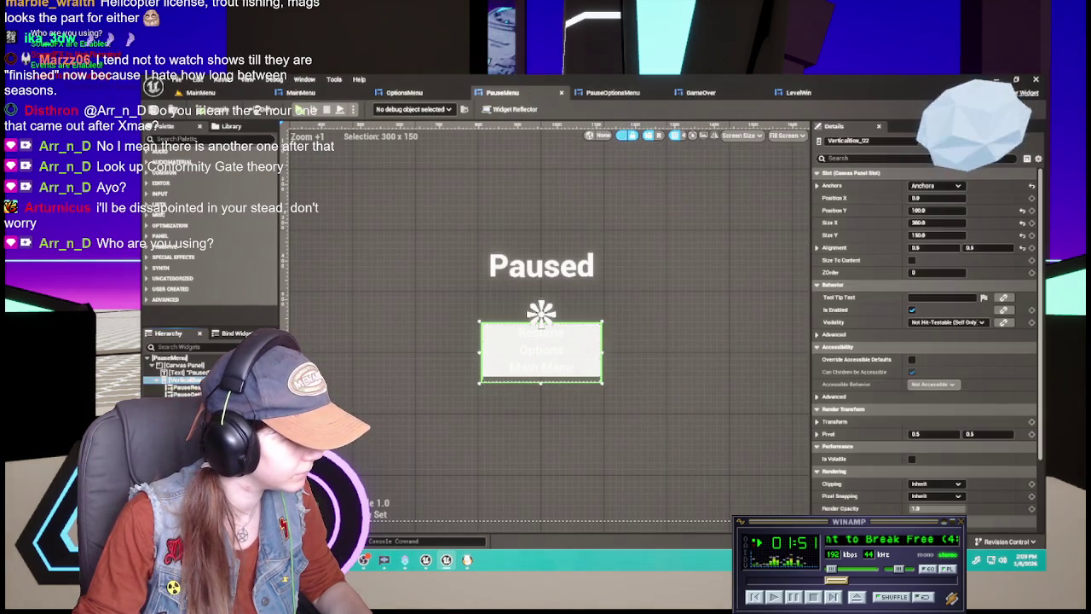
right_click(192, 377)
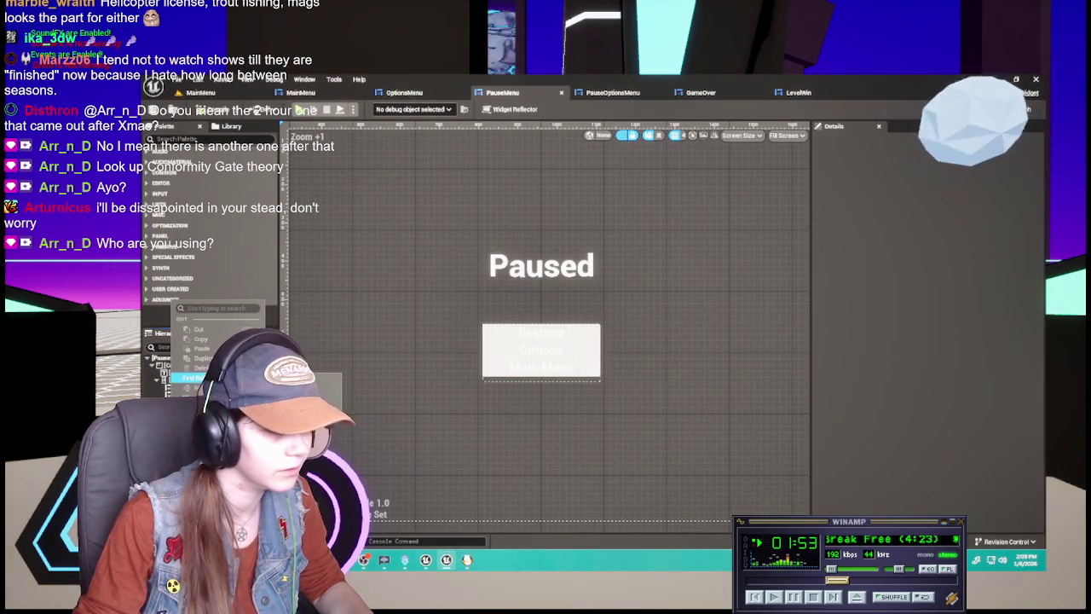
click(299, 92)
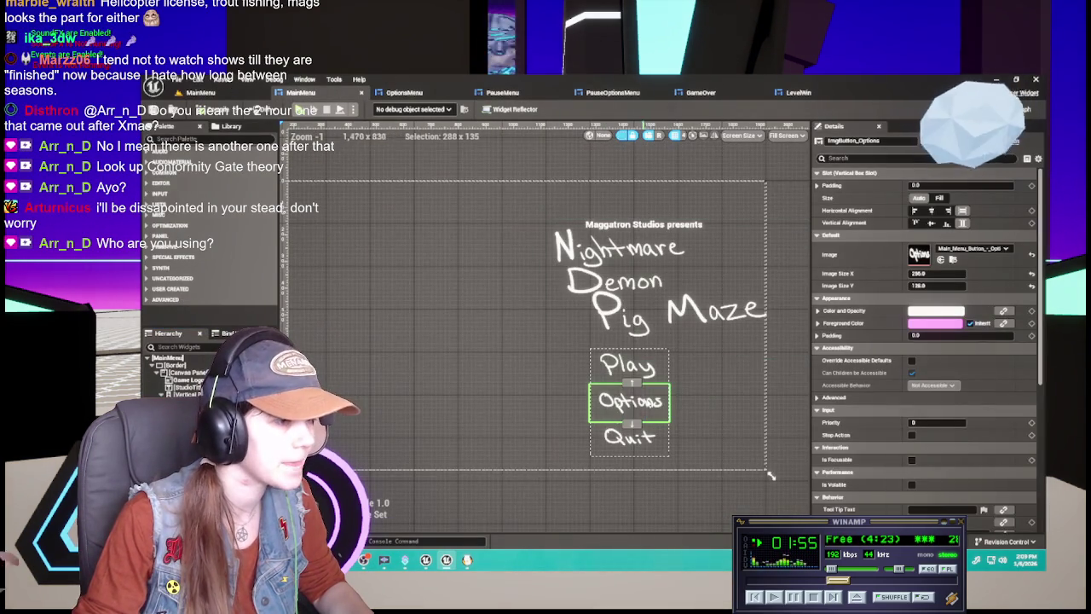
click(523, 93)
key(ctrl+space)
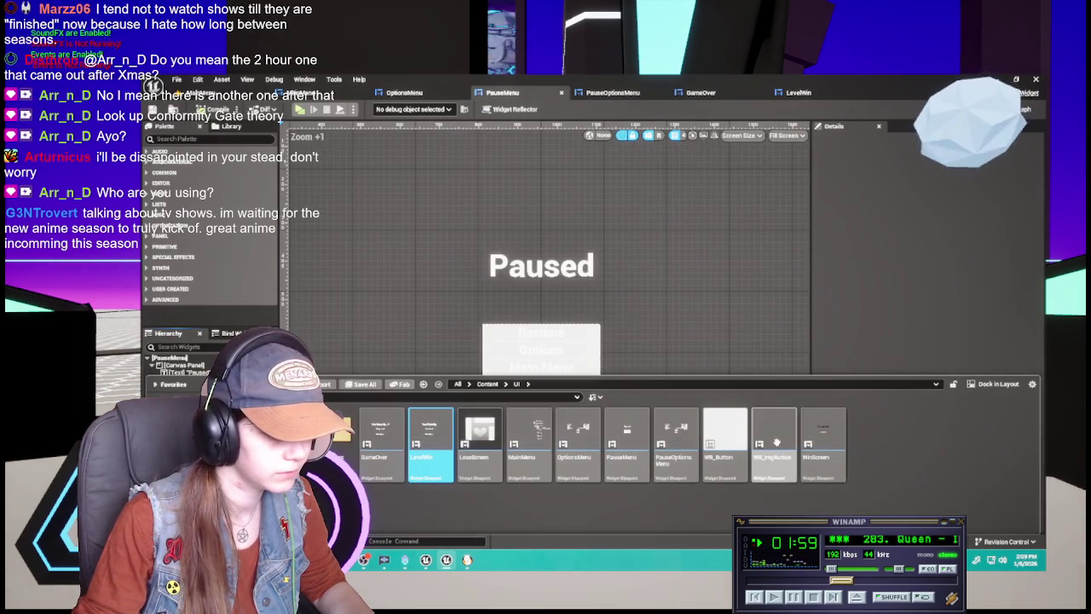
Add a WB_ImgButton named ImgButton_Options below Options, using the hand-drawn Options image
click(774, 442)
drag(773, 442, 541, 358)
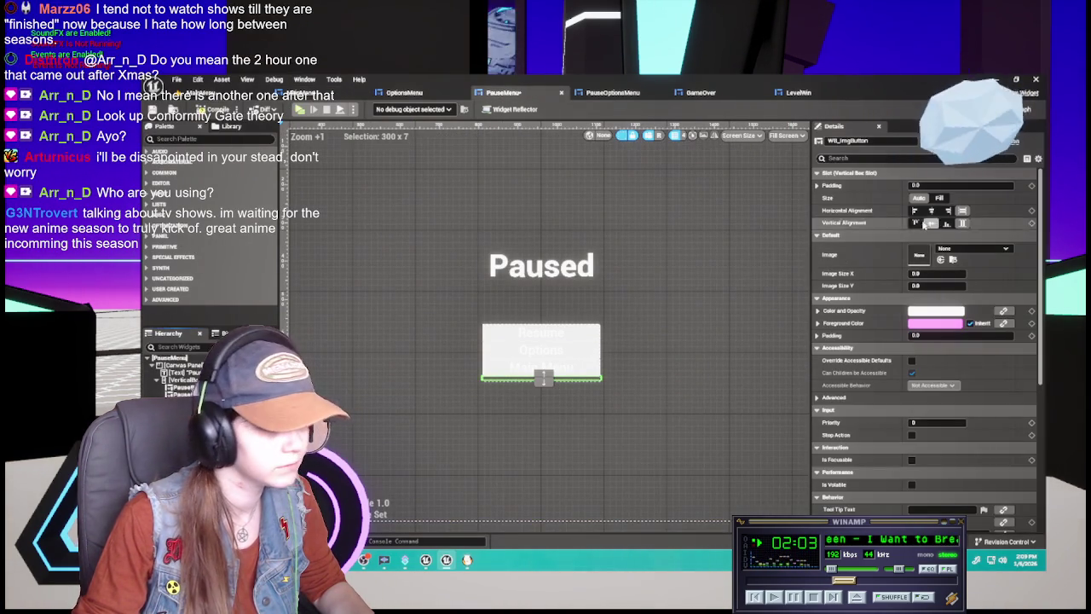
click(860, 140)
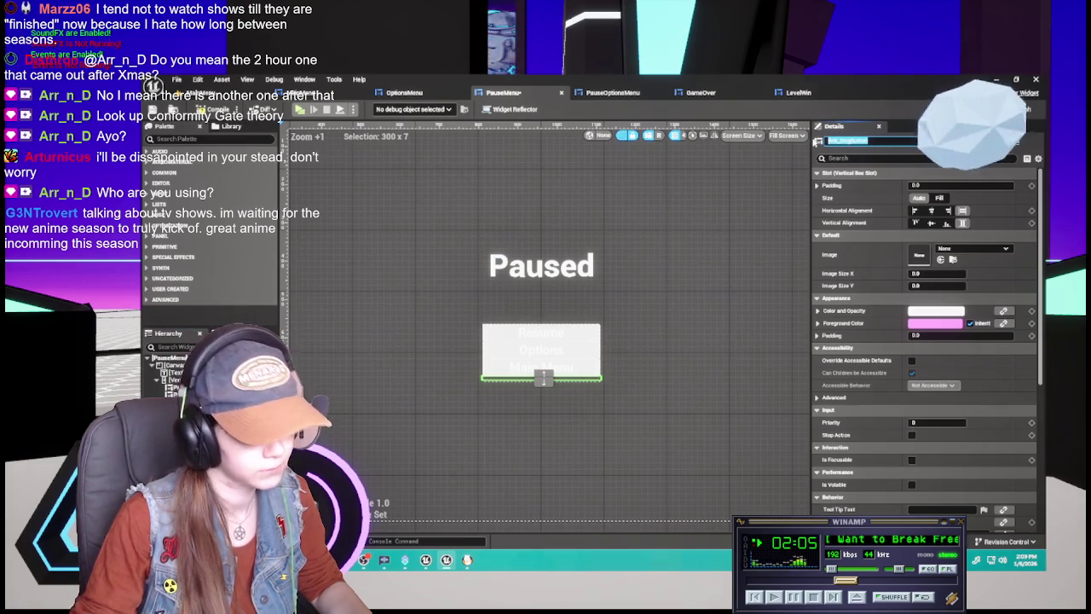
text(ImgButton)
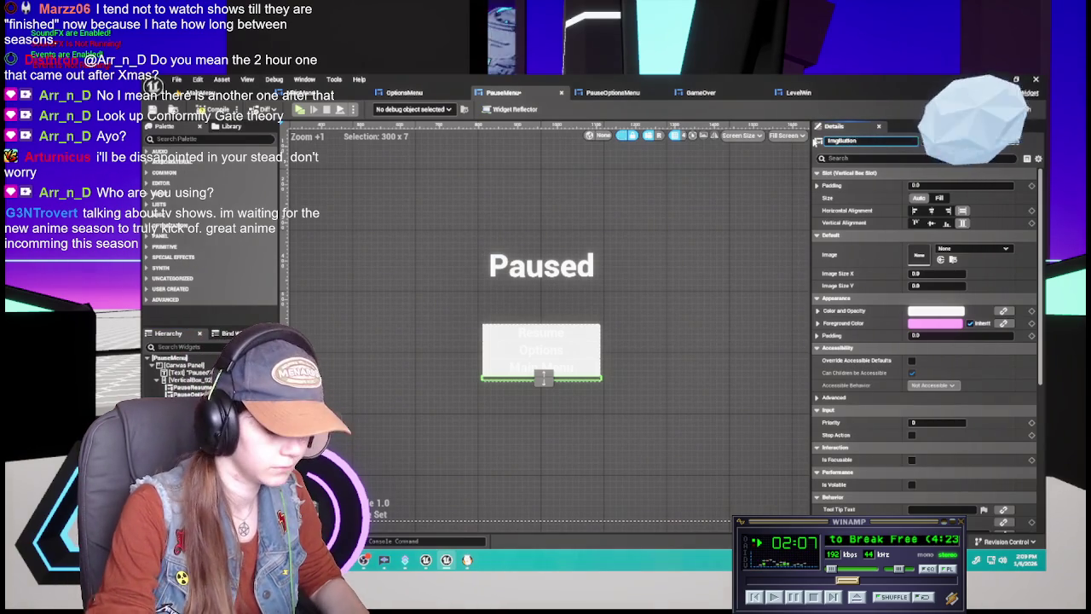
text(_Options)
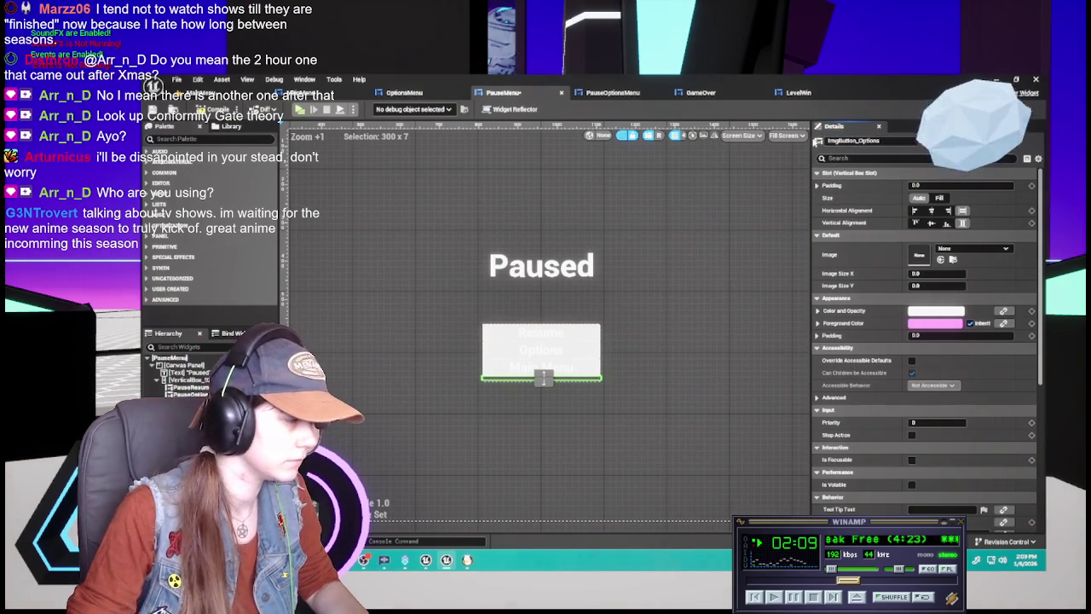
drag(543, 378, 543, 362)
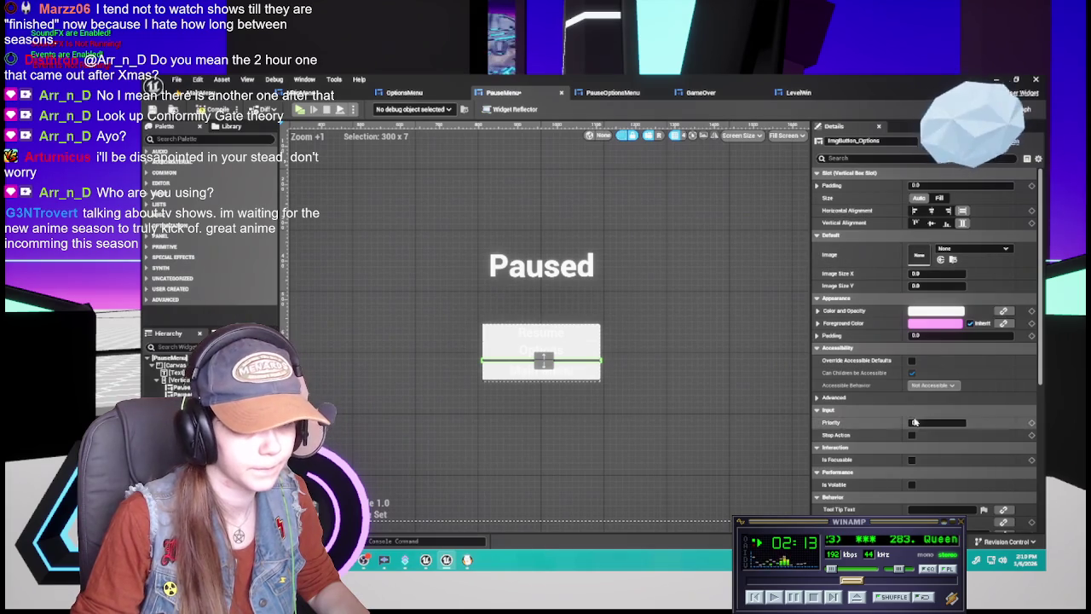
click(972, 249)
text(option)
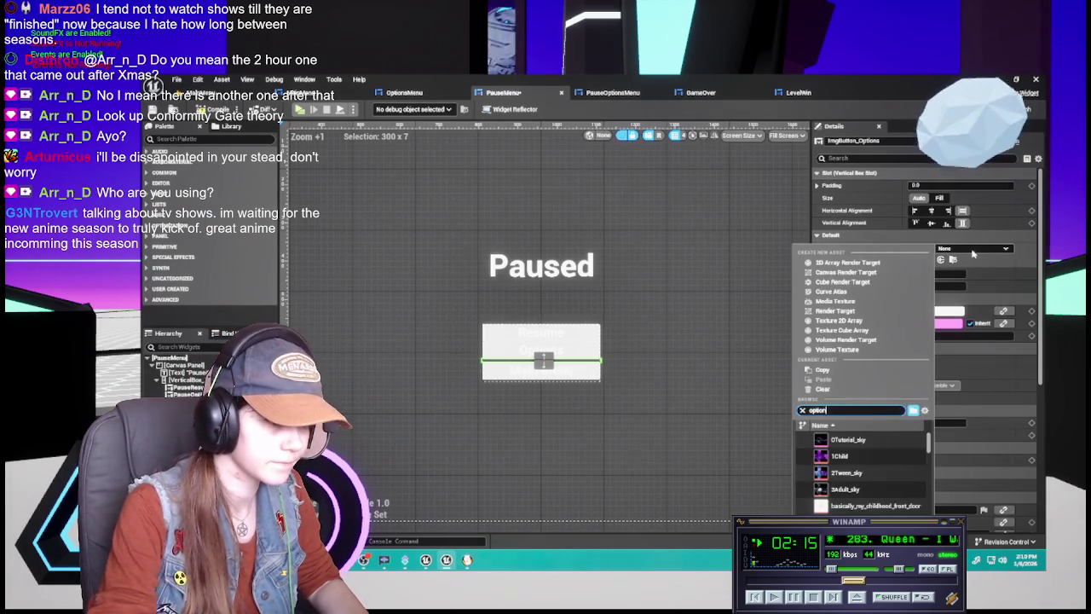
text(s)
click(852, 440)
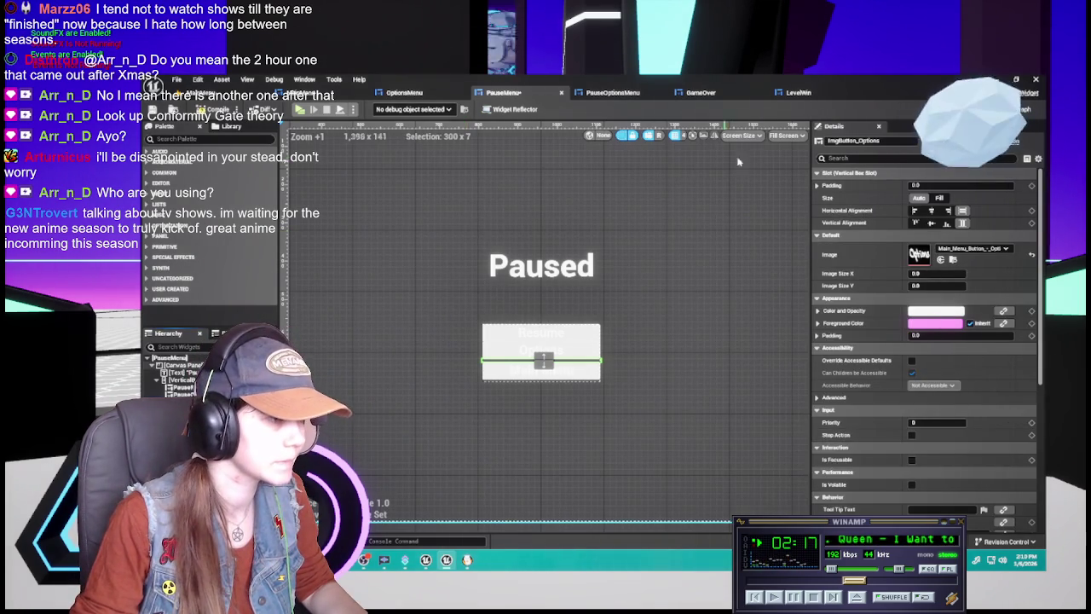
Set ImgButton_Options' image size to 256×135, matching the main menu's Options button
click(413, 93)
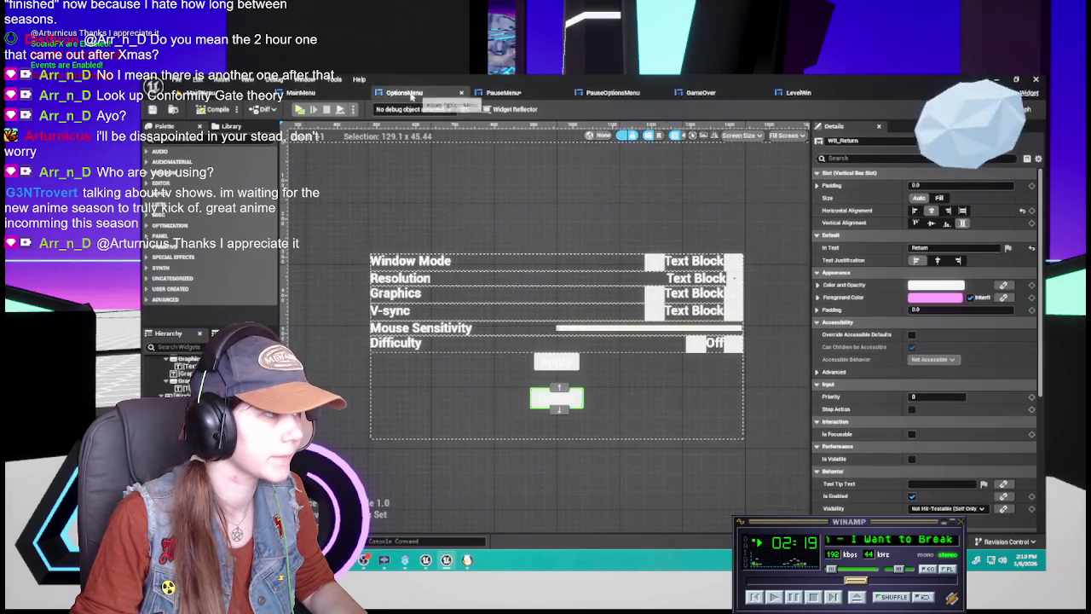
click(301, 92)
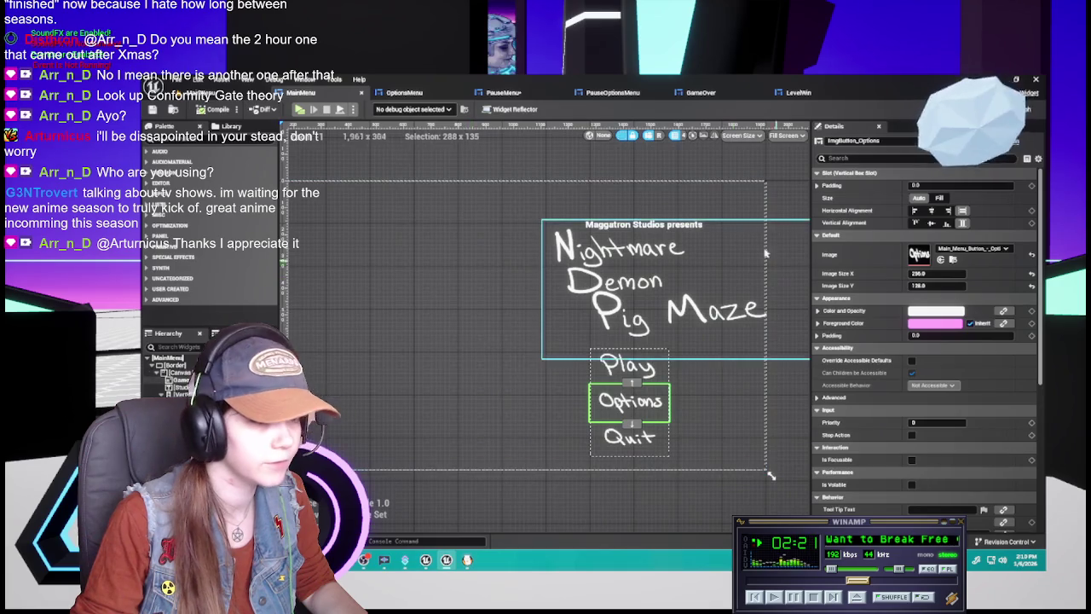
click(503, 92)
click(950, 273)
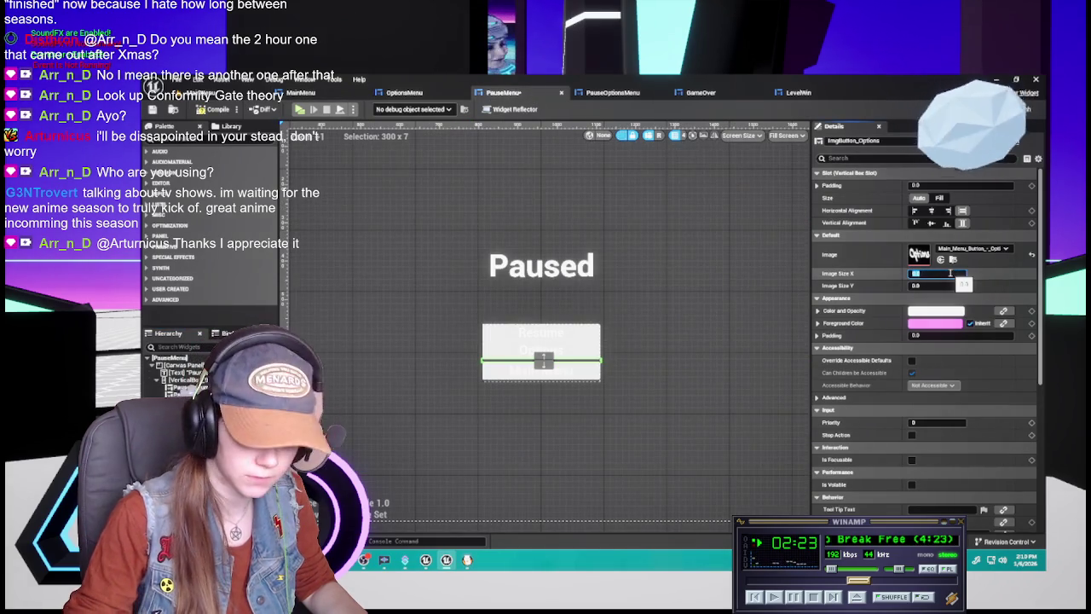
text(56)
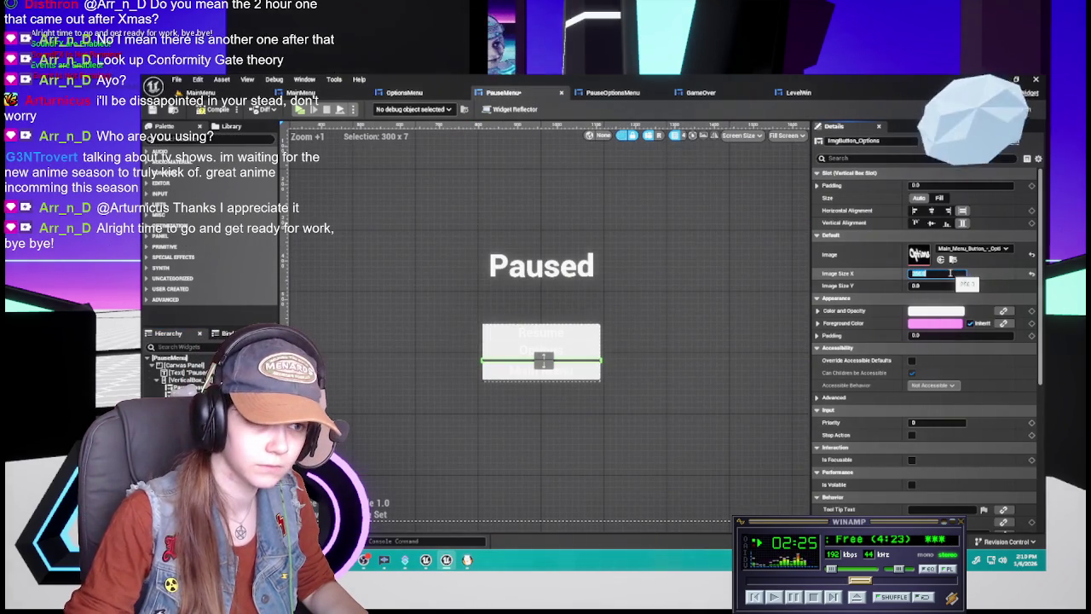
click(936, 284)
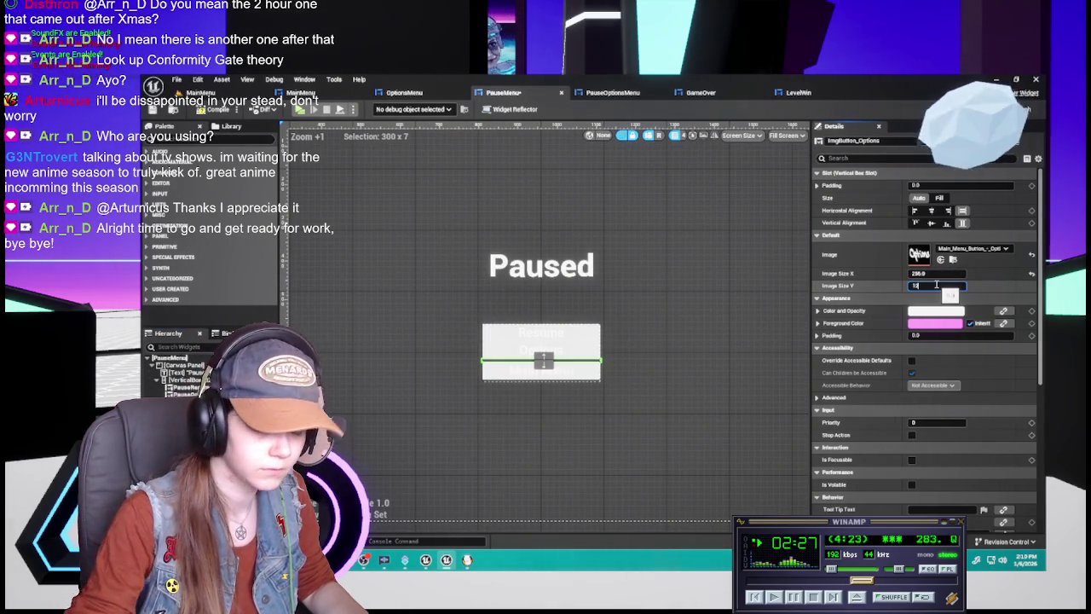
text(35)
key(Return)
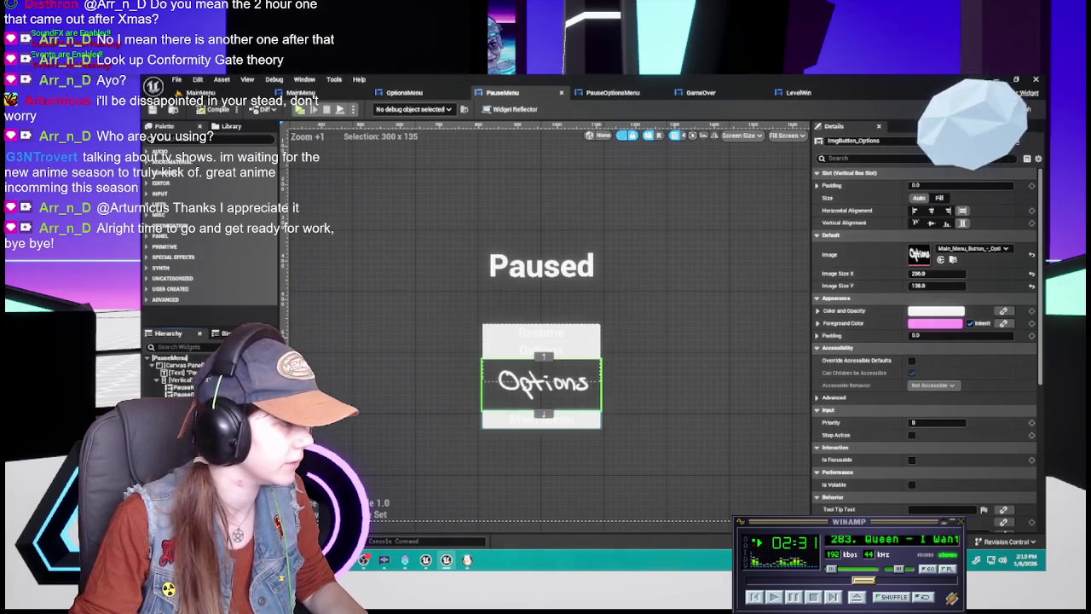
click(179, 393)
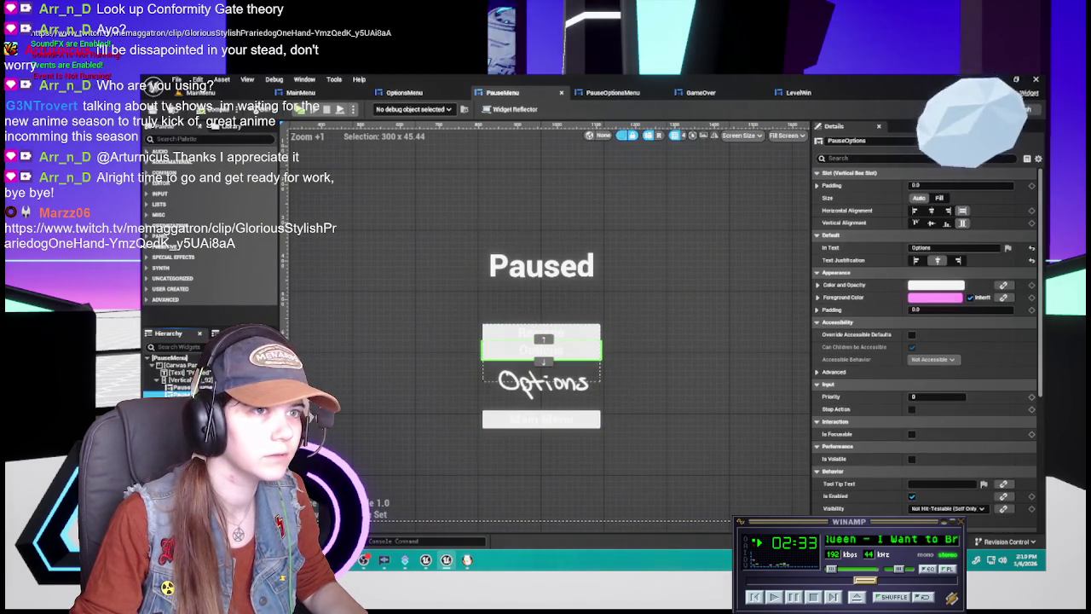
click(1027, 109)
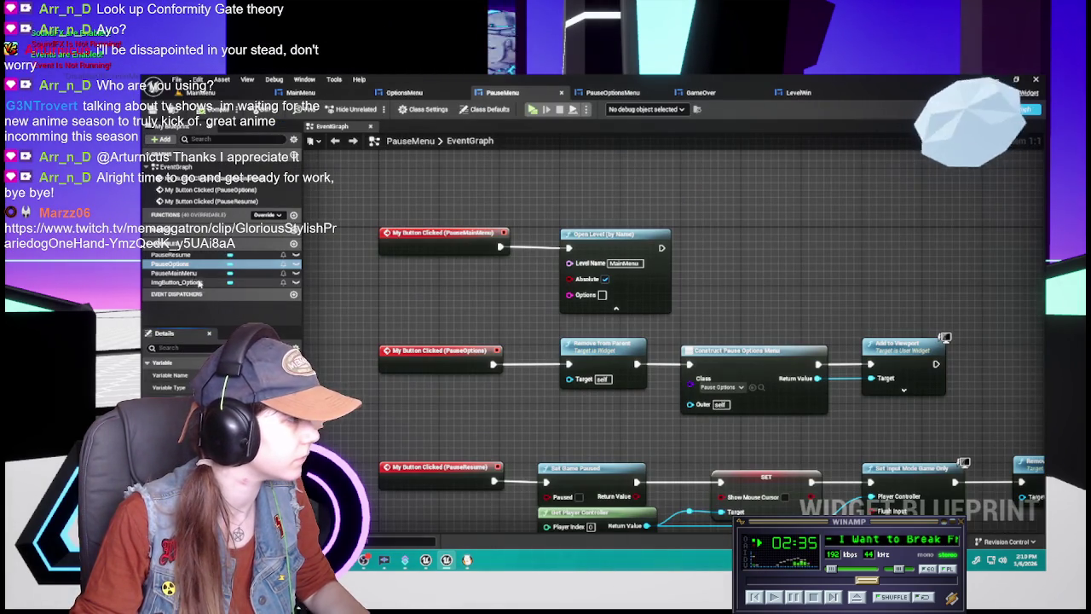
Add ImgButton_Options' On Clicked event, delete the old PauseOptions event, and connect the new event to Remove from Parent
click(290, 511)
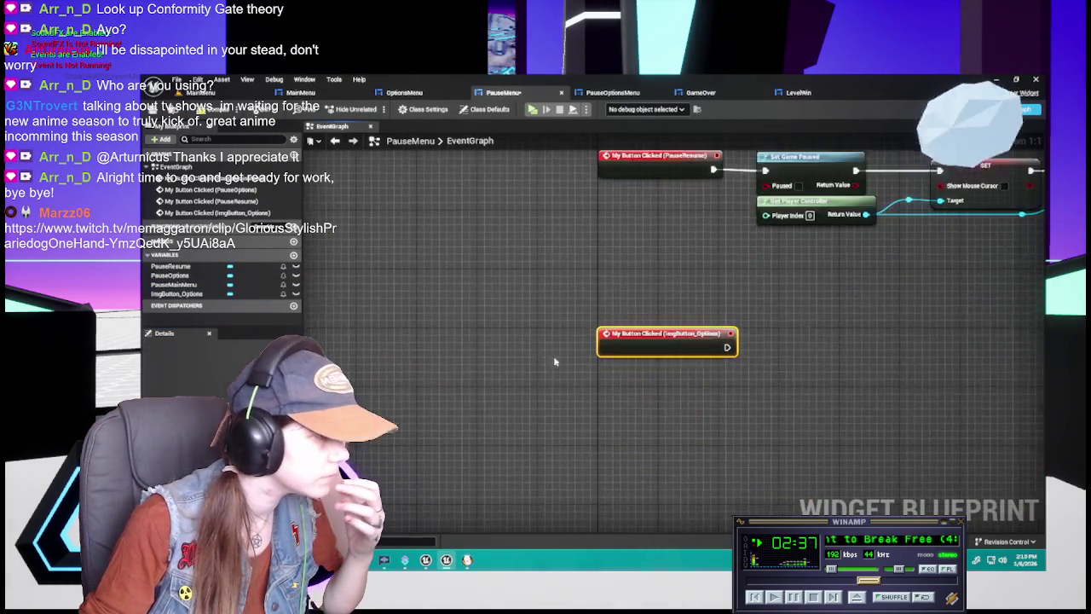
drag(574, 474, 521, 324)
mouse_move(512, 412)
mouse_down()
mouse_move(546, 387)
mouse_move(416, 350)
mouse_up()
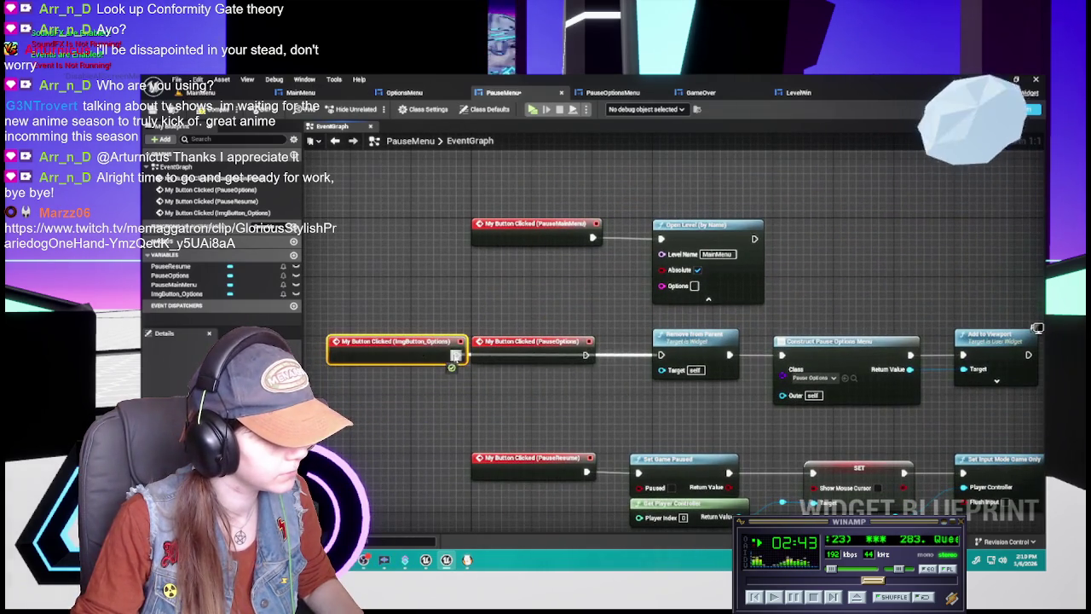
click(533, 342)
key(Delete)
drag(360, 346, 501, 351)
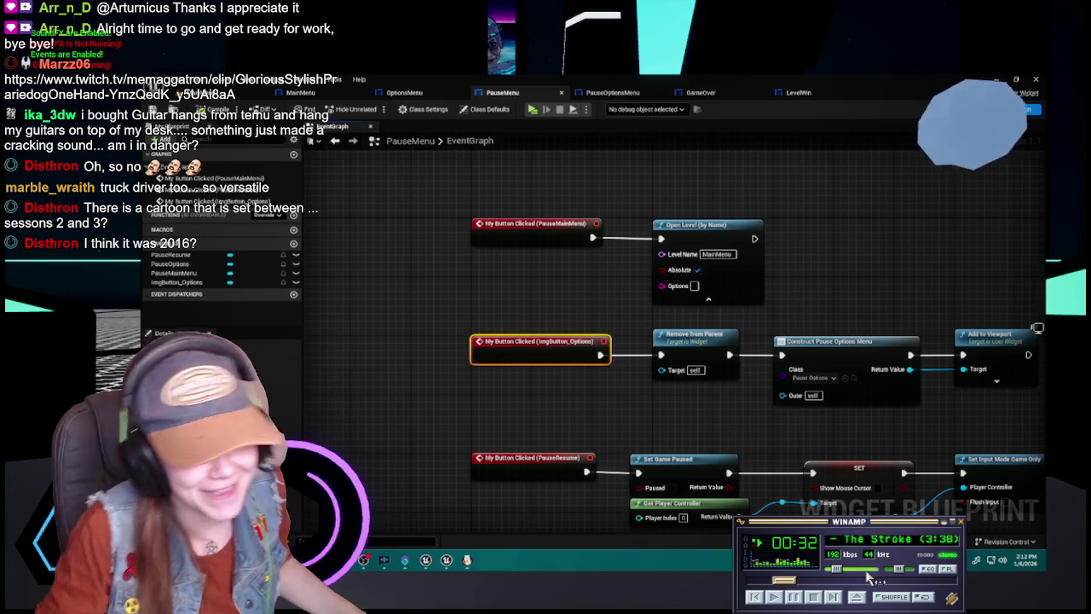
Deselect the ImgButton_Options event node and go back to the PauseMenu designer layout
scroll(868, 577, down, 2)
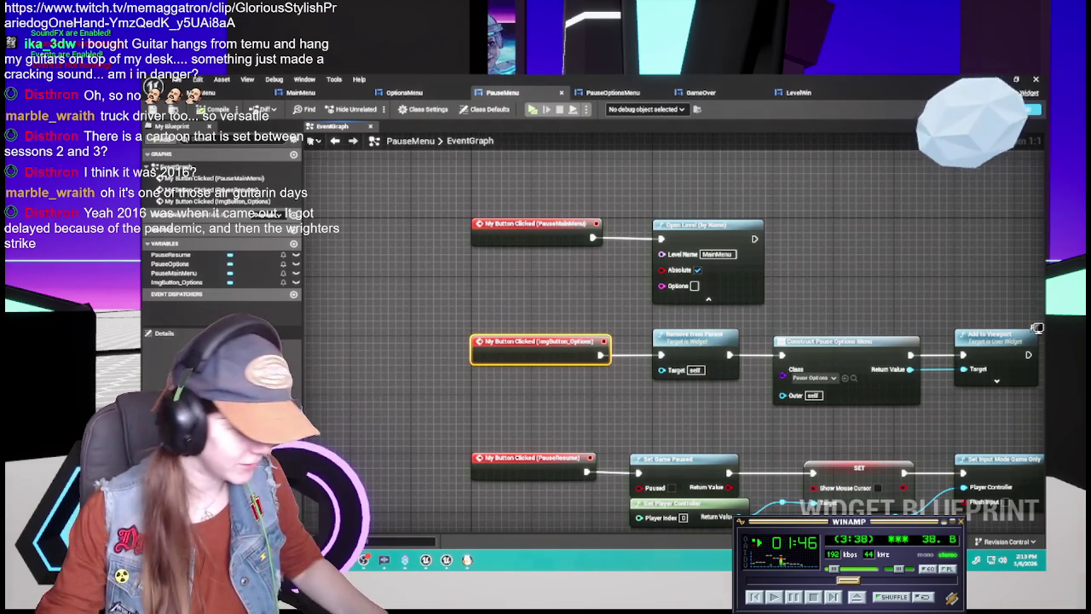
click(844, 277)
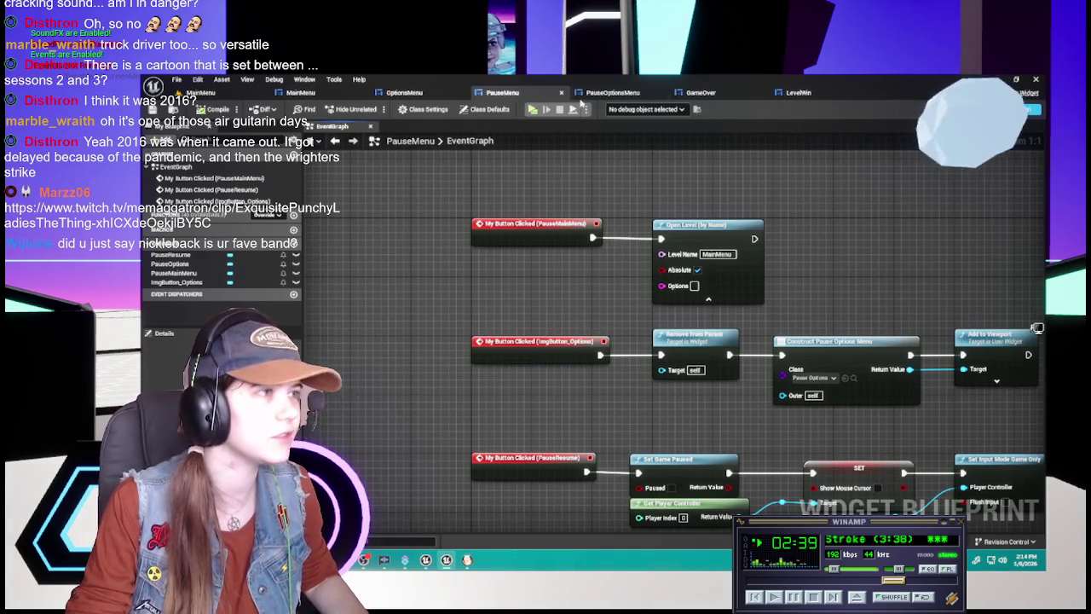
click(999, 109)
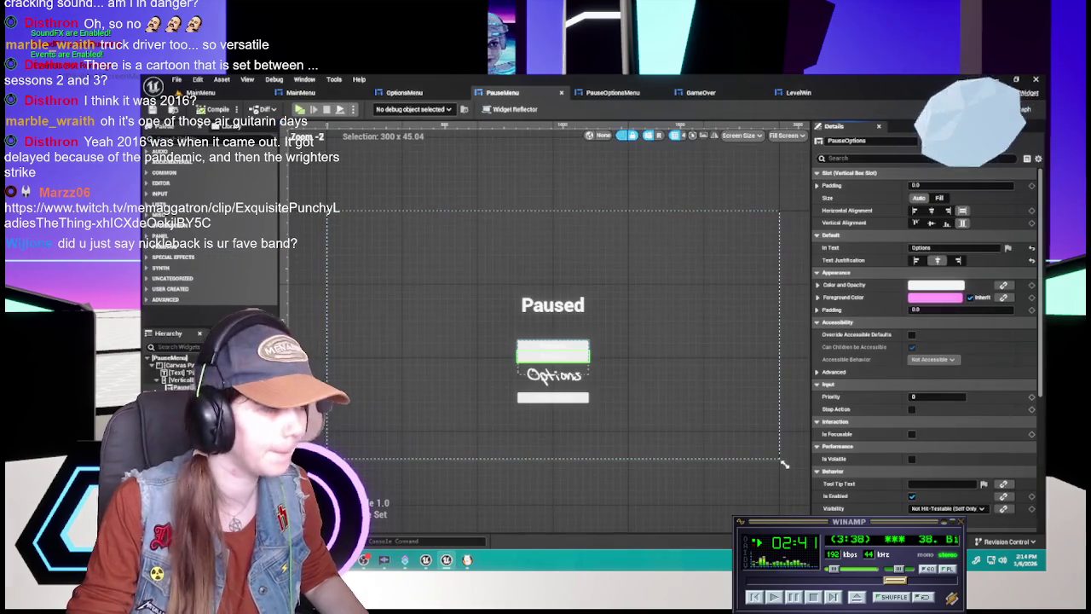
Remove the old text Options button from the pause menu, compile, and review the PauseOptionsMenu and GameOver tabs
key(ctrl+z)
key(ctrl+z)
key(ctrl+z)
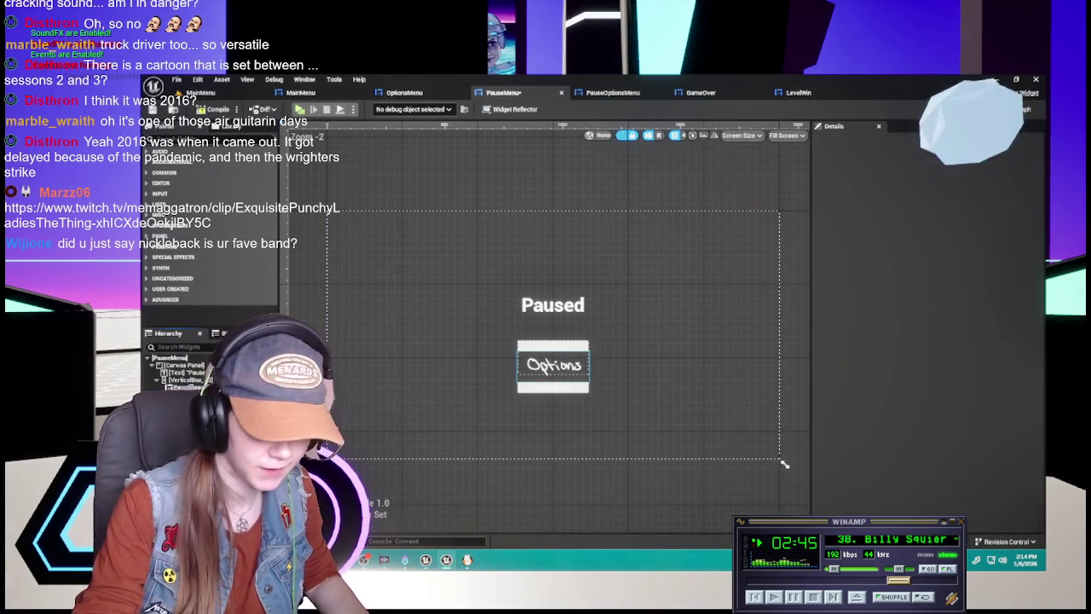
key(ctrl+z)
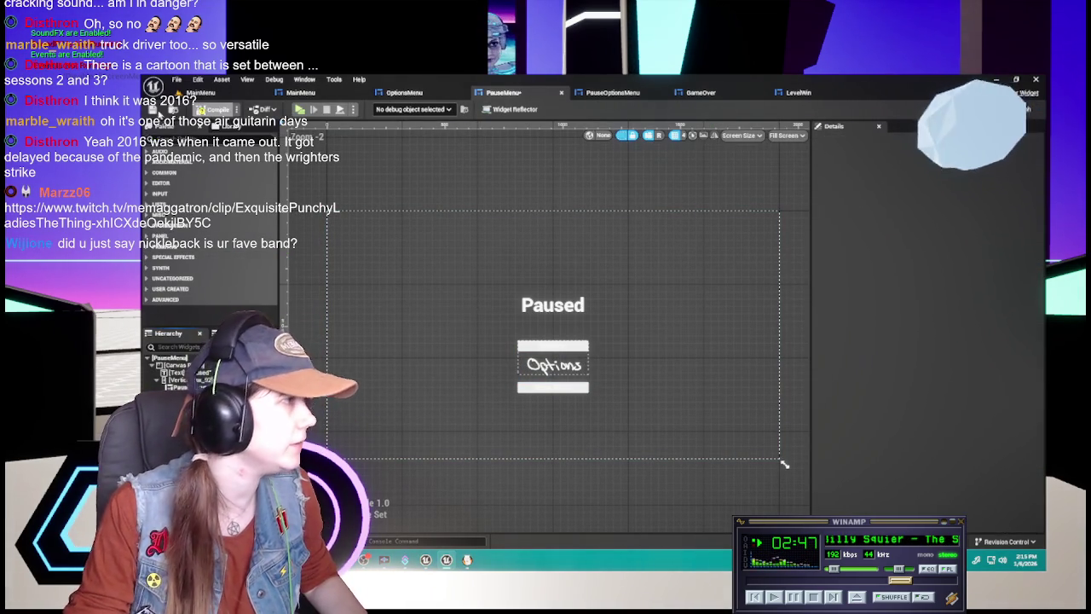
click(593, 94)
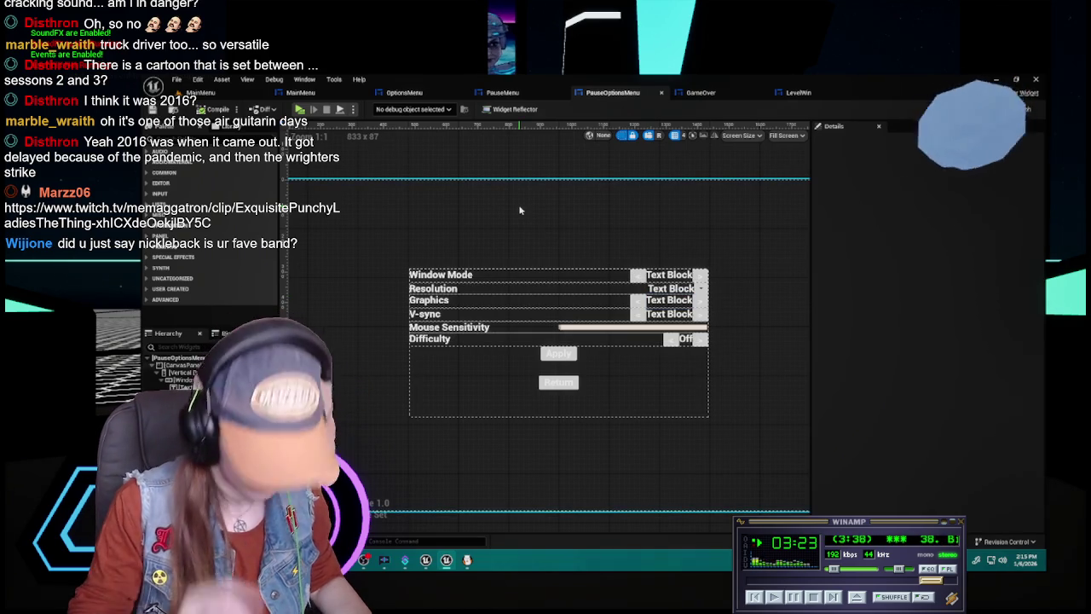
click(694, 92)
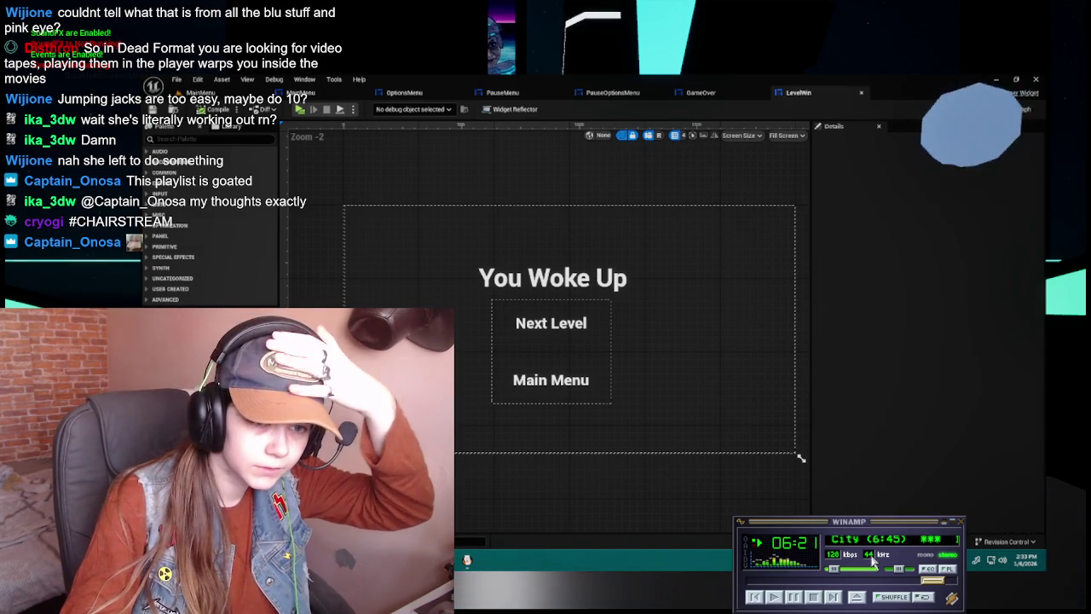
Scroll the LevelWin designer showing the You Woke Up title with Next Level and Main Menu buttons
scroll(855, 576, down, 1)
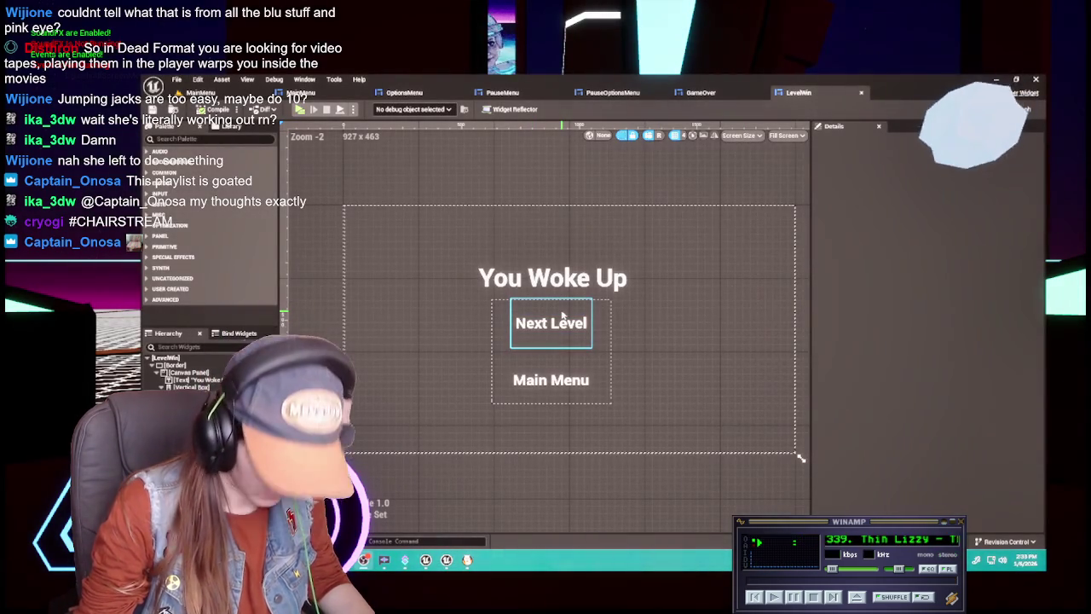
Review the MainMenu and OptionsMenu widgets, then bring up the Quit button drawing in FireAlpaca
click(300, 93)
click(200, 92)
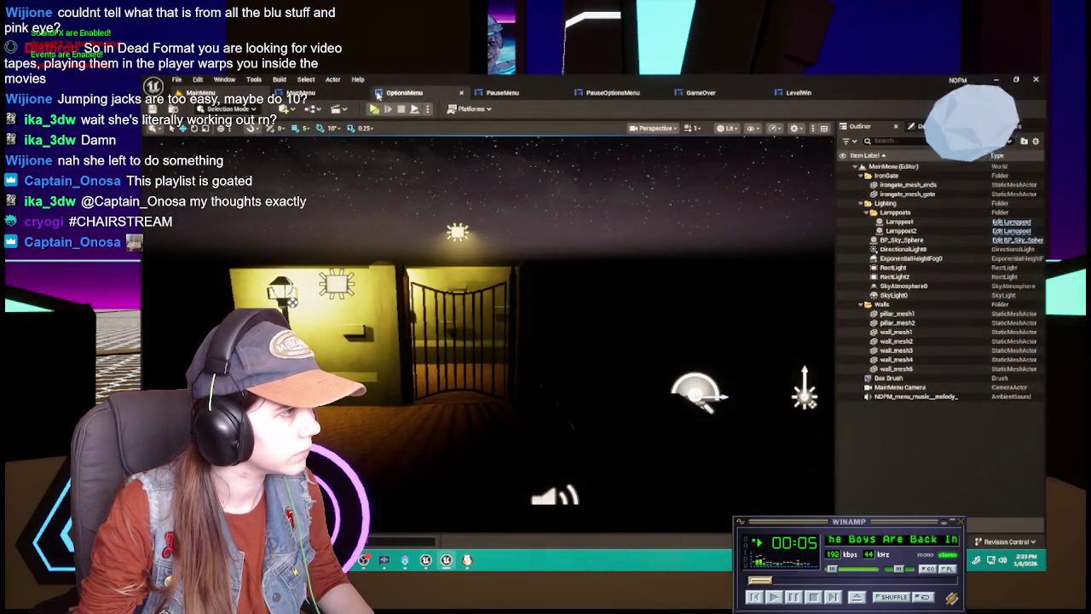
click(300, 92)
click(404, 92)
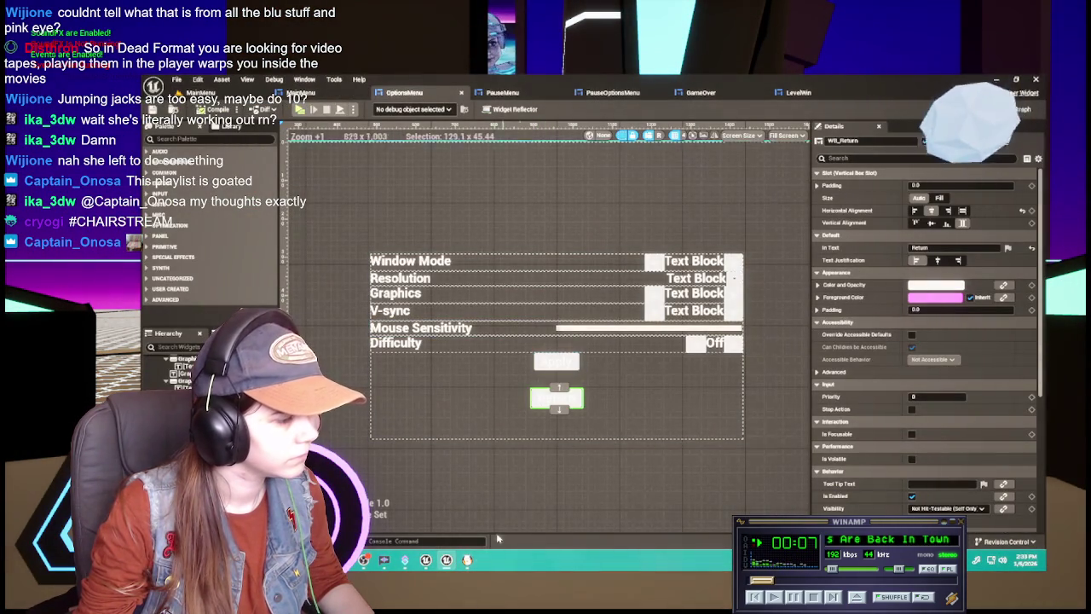
click(467, 559)
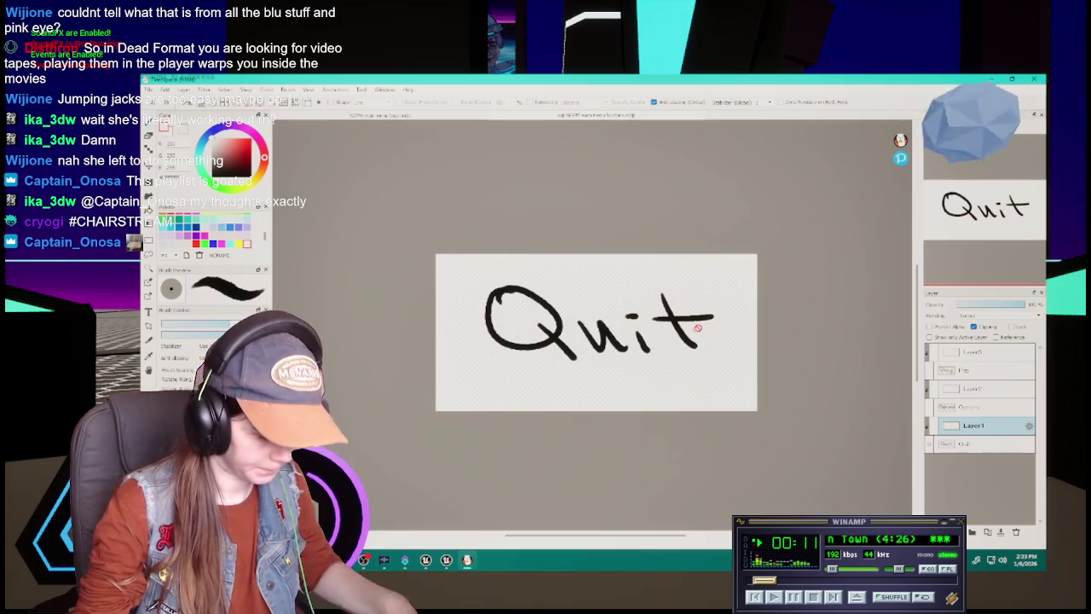
Delete the unused Layer2 and Layer1 from the Quit drawing
click(982, 356)
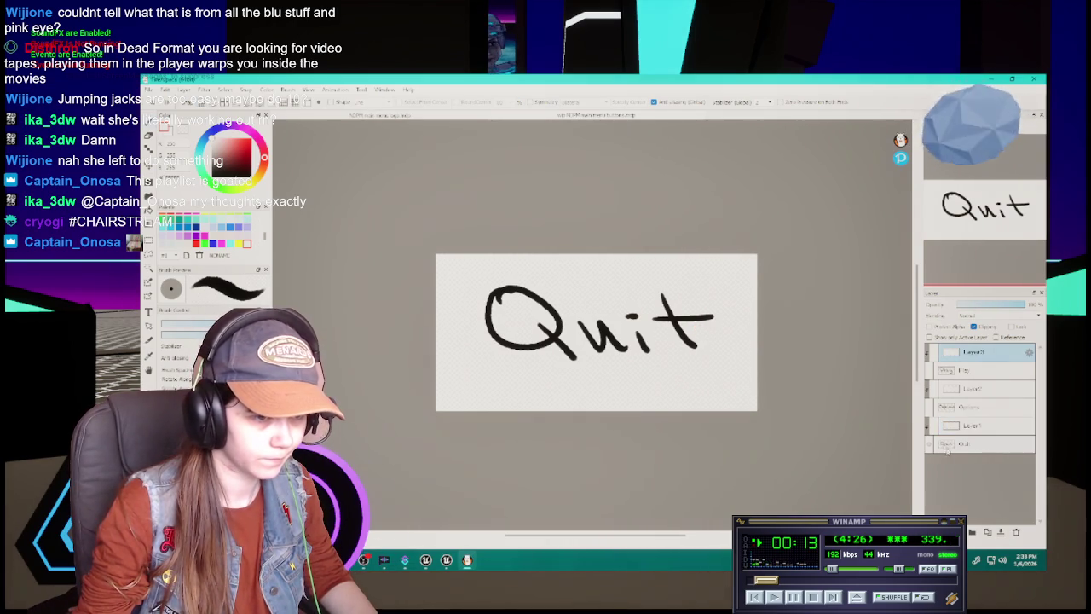
click(934, 401)
click(993, 390)
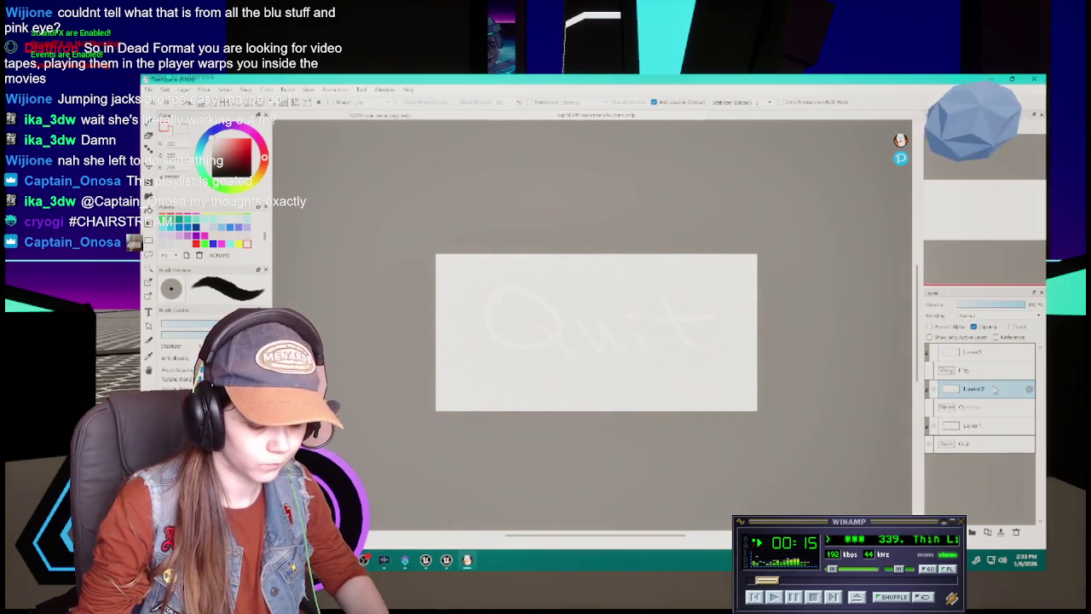
right_click(983, 394)
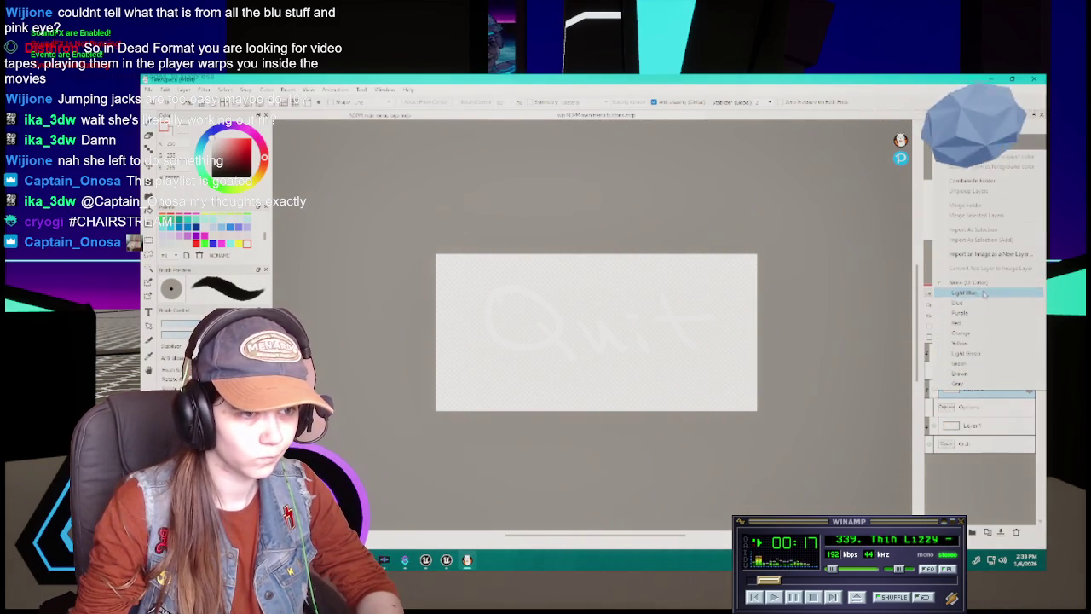
click(978, 492)
click(1016, 532)
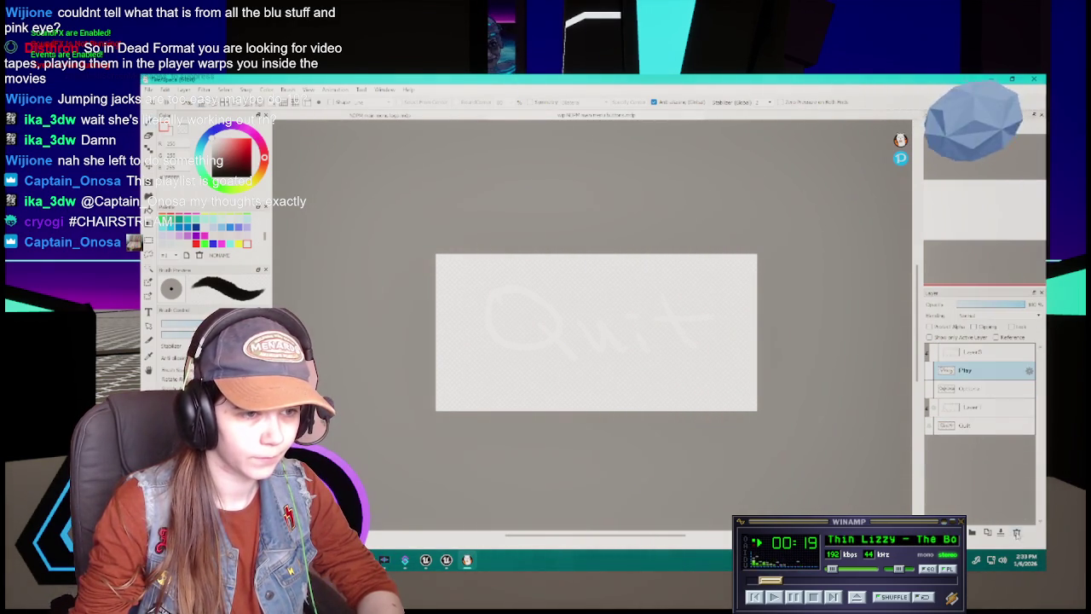
click(1017, 532)
Rename Layer3 as the white cover layer
click(991, 351)
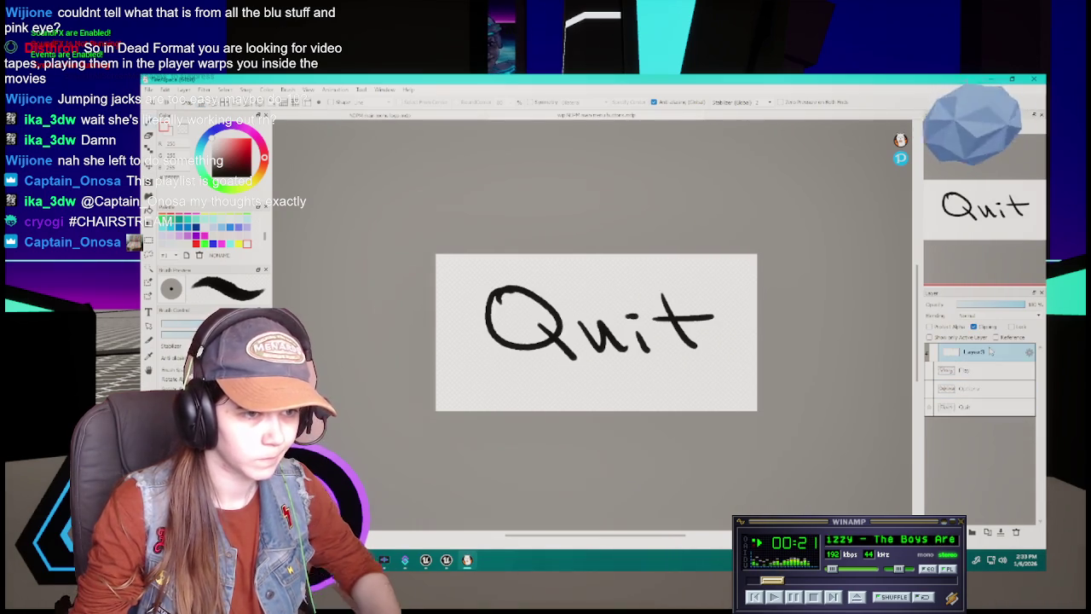
double_click(987, 351)
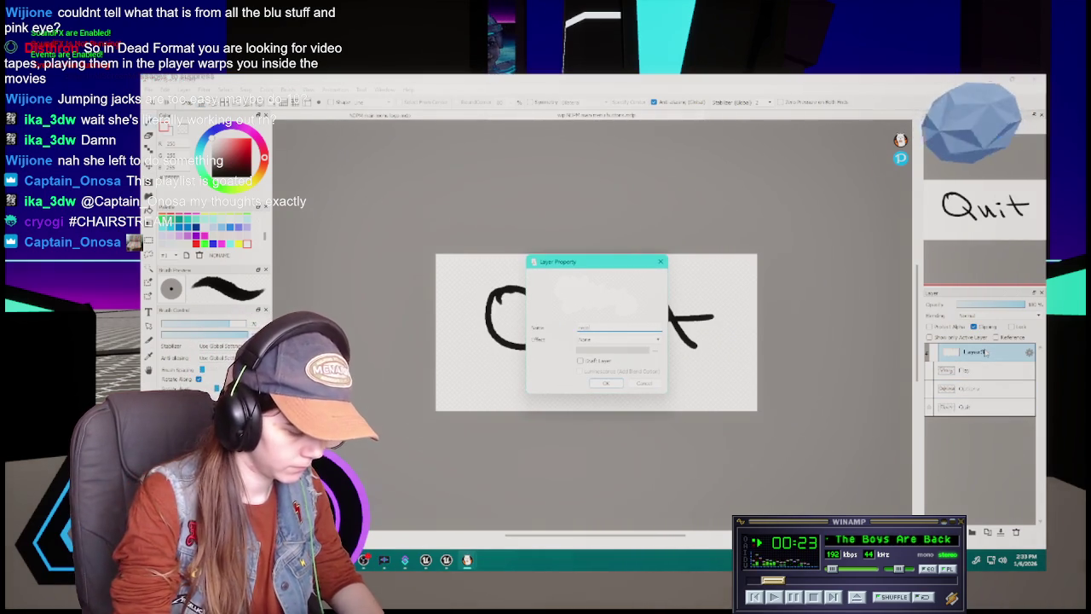
text(regular white)
key(Return)
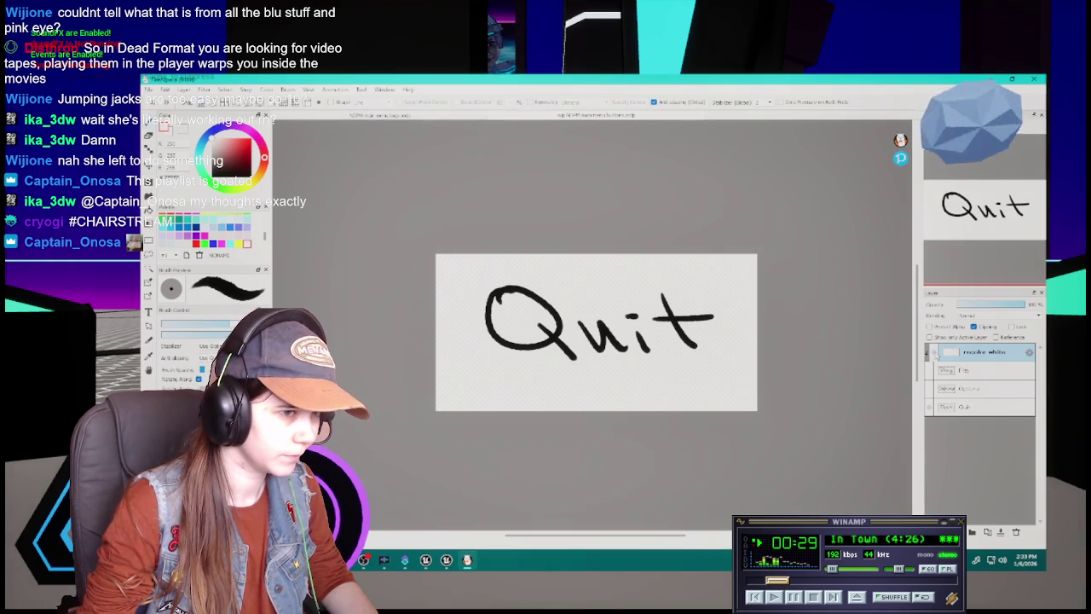
Keep the white layer on top of the stack, covering the Play drawing
drag(977, 355, 974, 400)
click(935, 392)
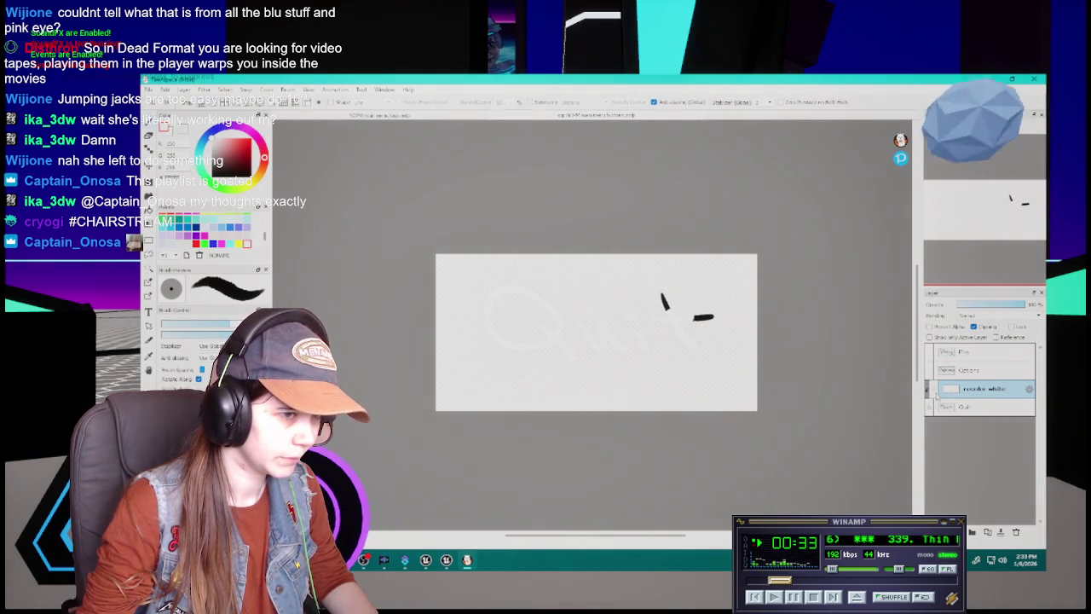
click(934, 392)
drag(979, 390, 987, 352)
click(935, 370)
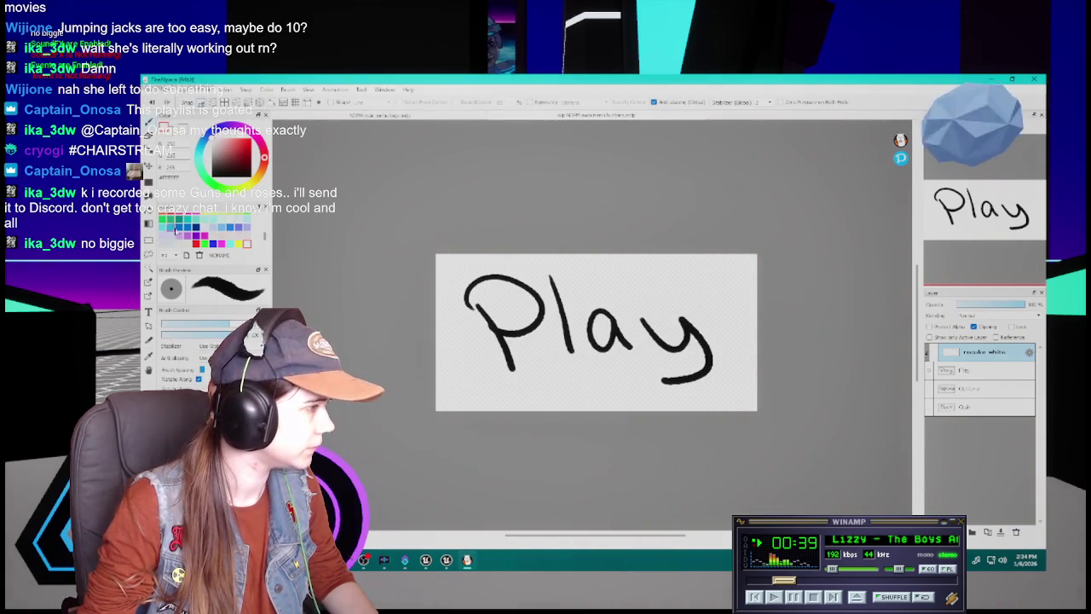
click(935, 351)
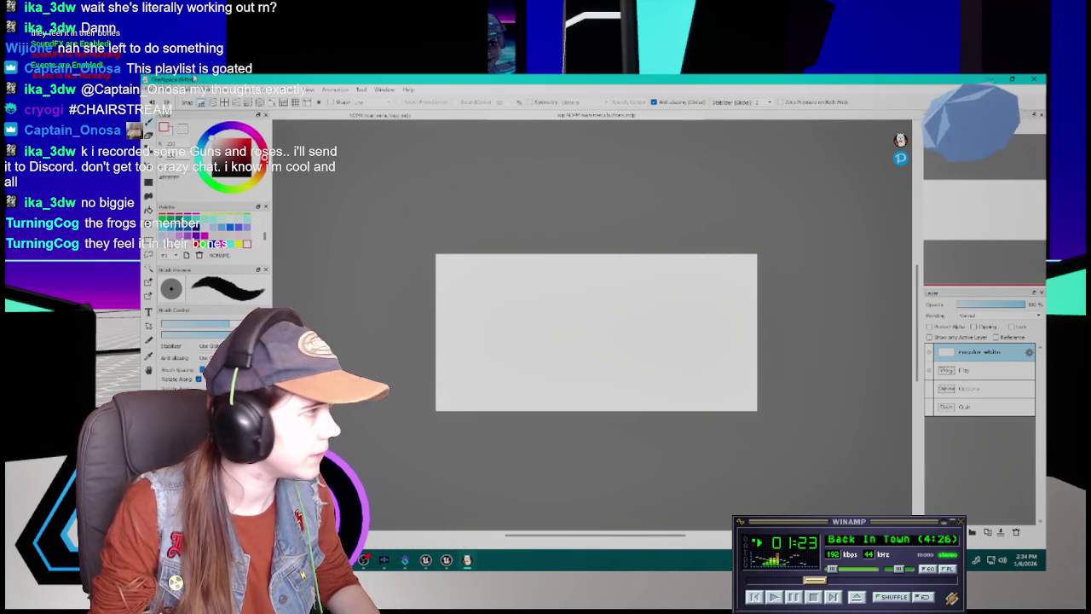
key(alt+f)
Save the drawing as a new file, then hide the white layer and show Play
key(Up)
key(Up)
key(Up)
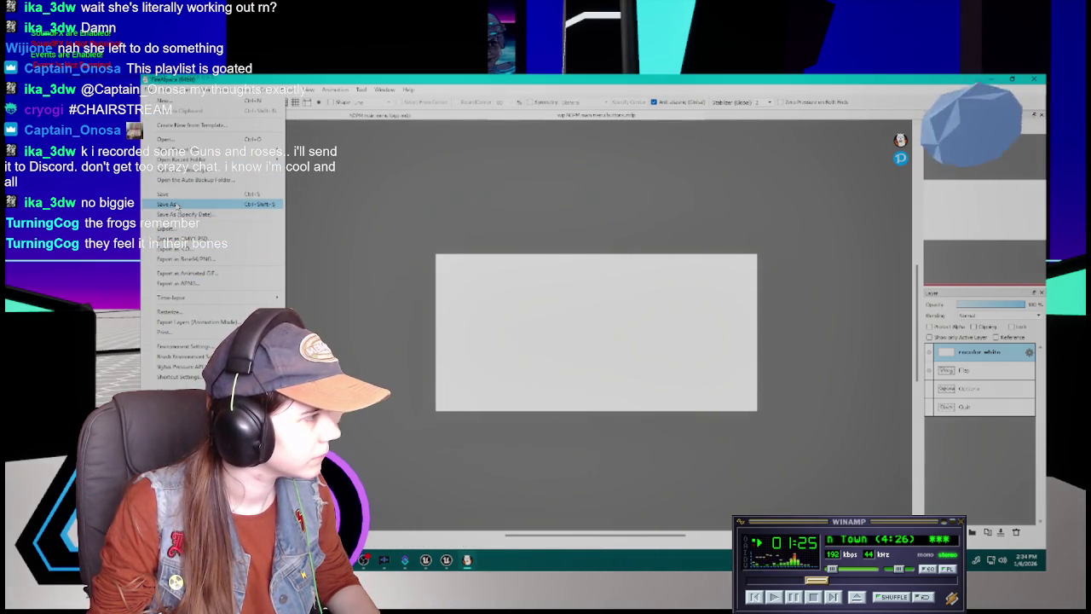
key(Return)
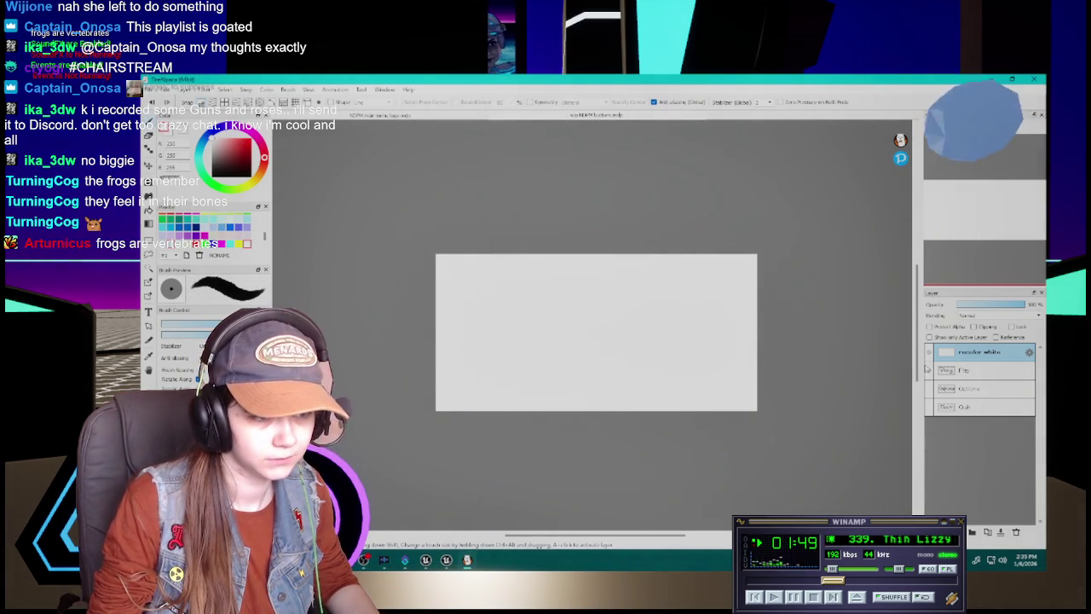
click(973, 327)
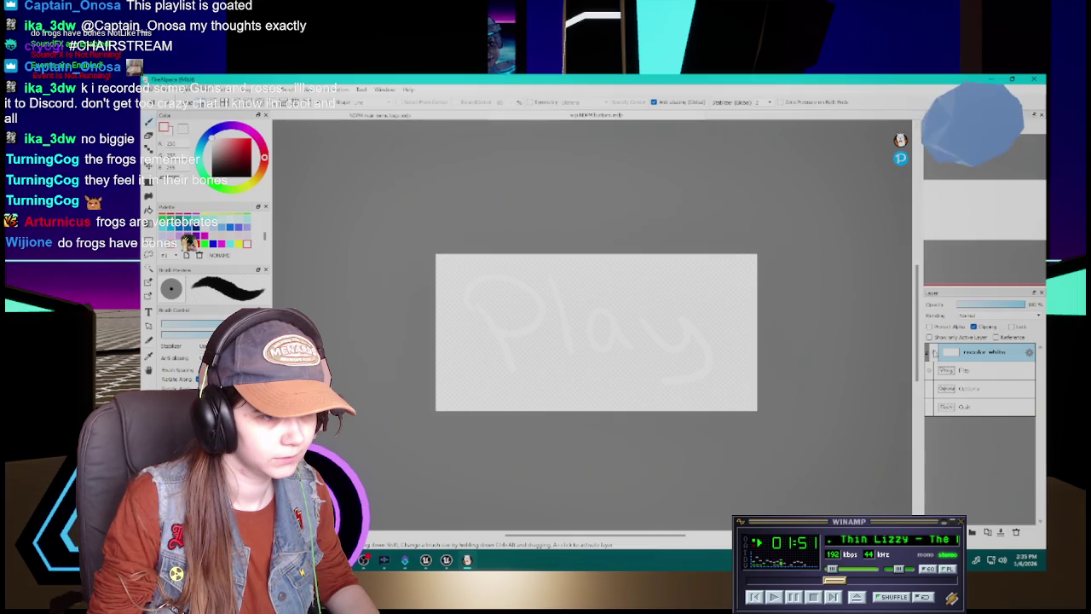
click(962, 380)
Add a new layer at the bottom of the stack named Apply
key(ctrl+shift+n)
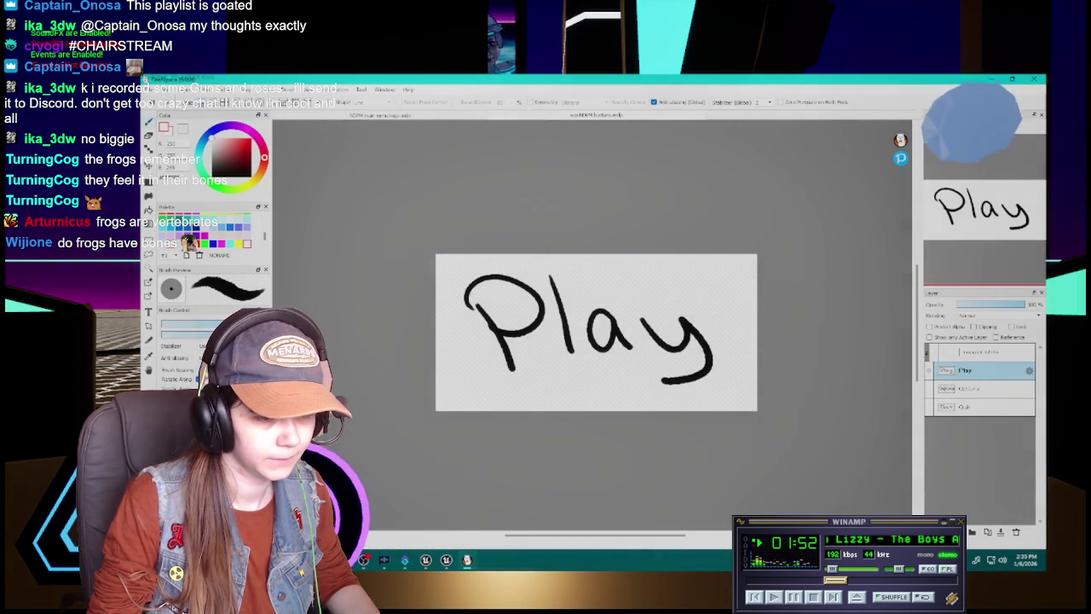
drag(985, 369, 965, 434)
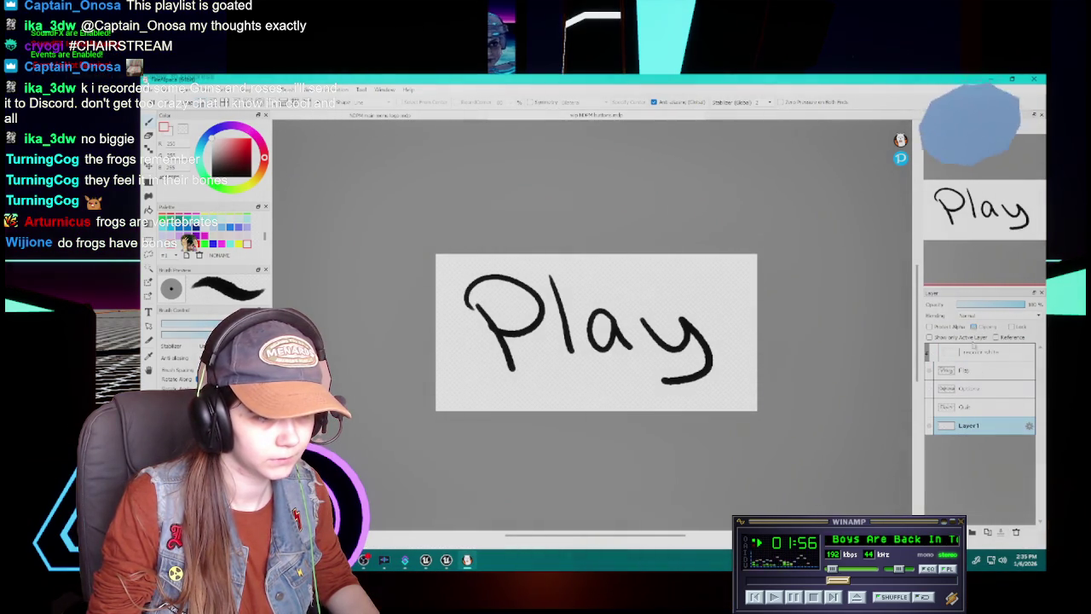
double_click(970, 427)
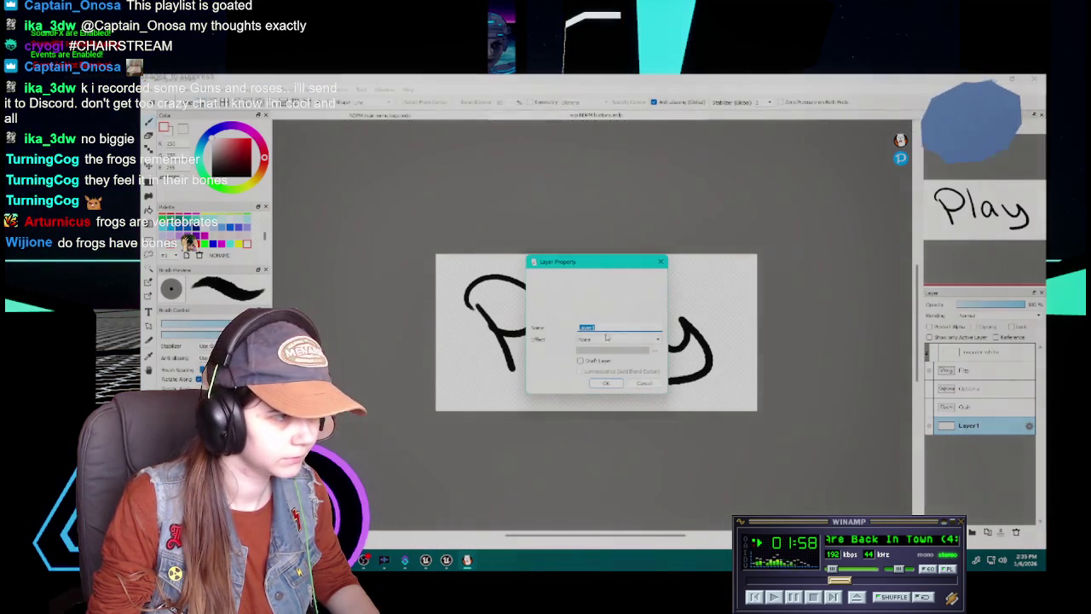
key(BackSpace)
key(BackSpace)
key(BackSpace)
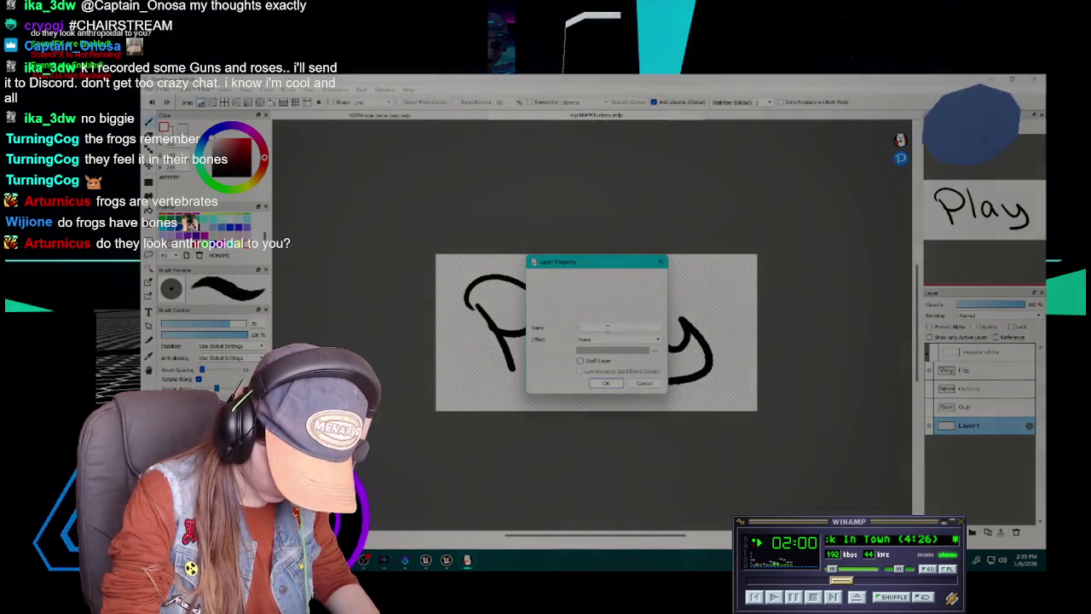
text(Play)
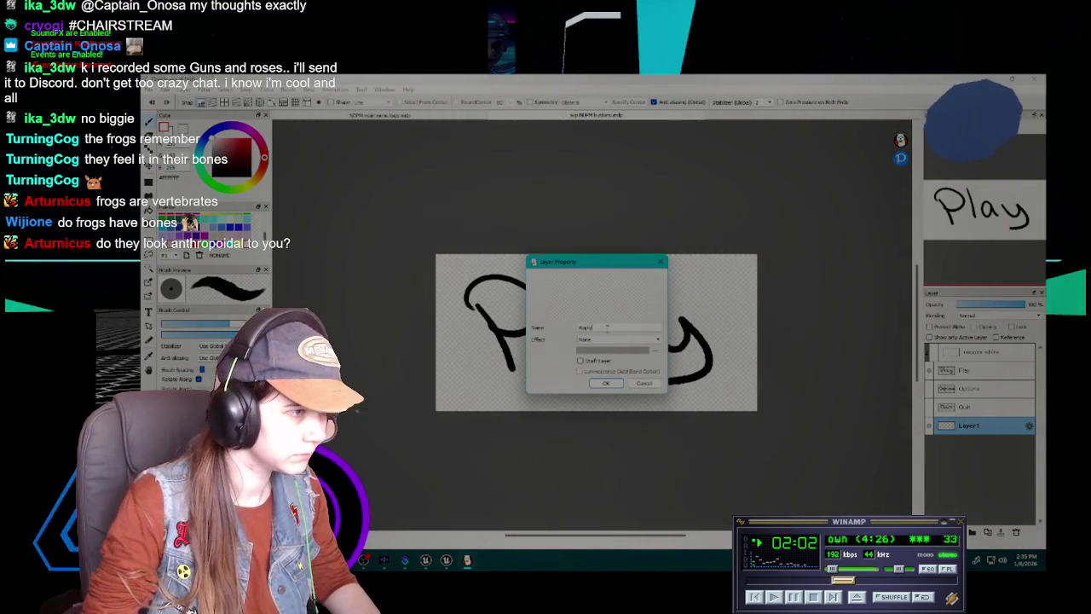
click(605, 383)
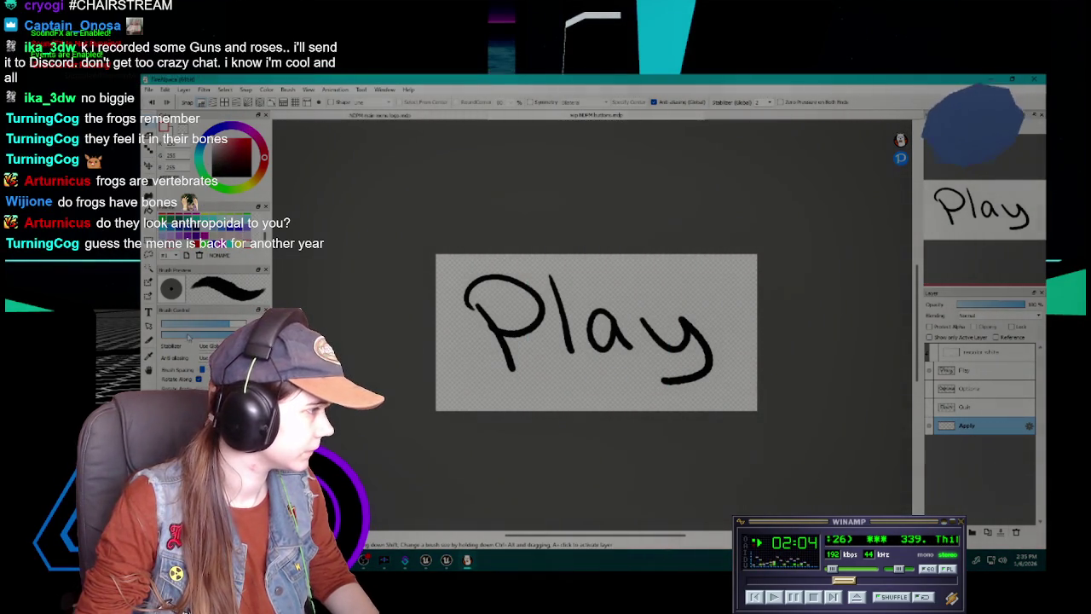